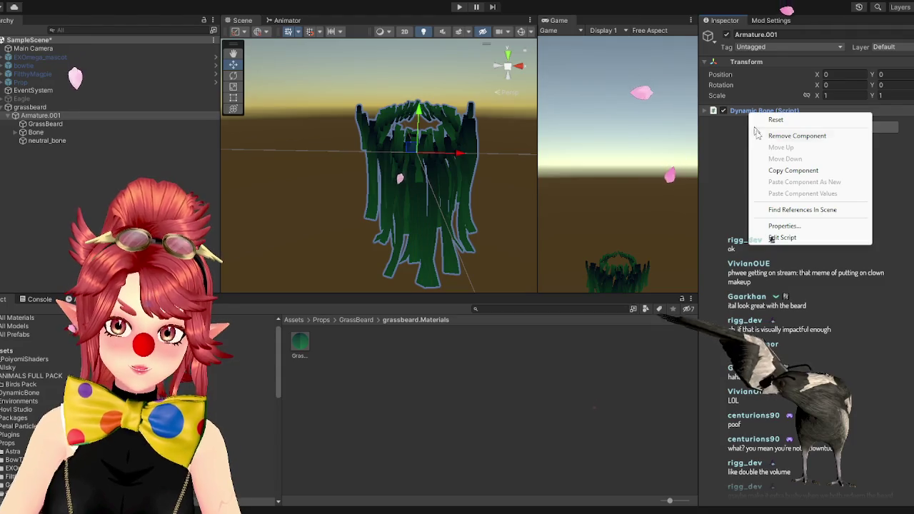
- Replace Armature.001's Dynamic Bone component with a freshly added one and expand it
click(786, 135)
click(780, 116)
text(dynam)
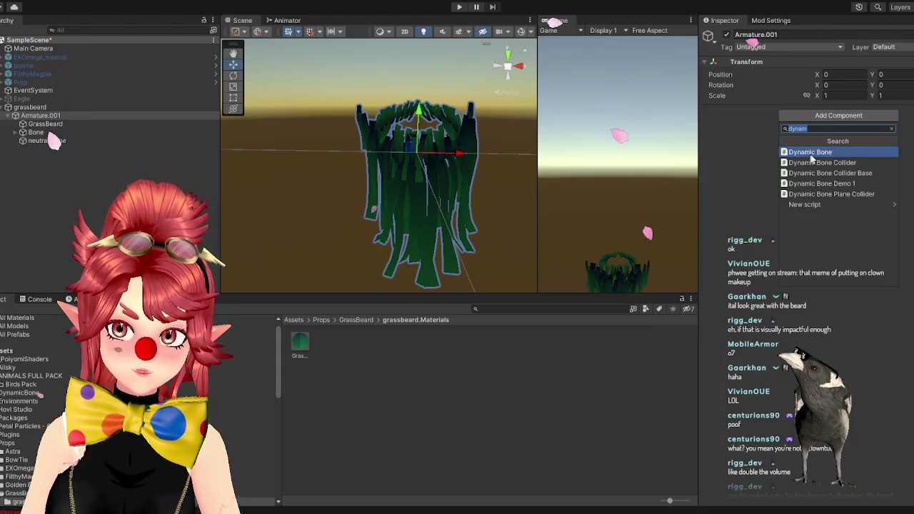
key(Return)
click(706, 112)
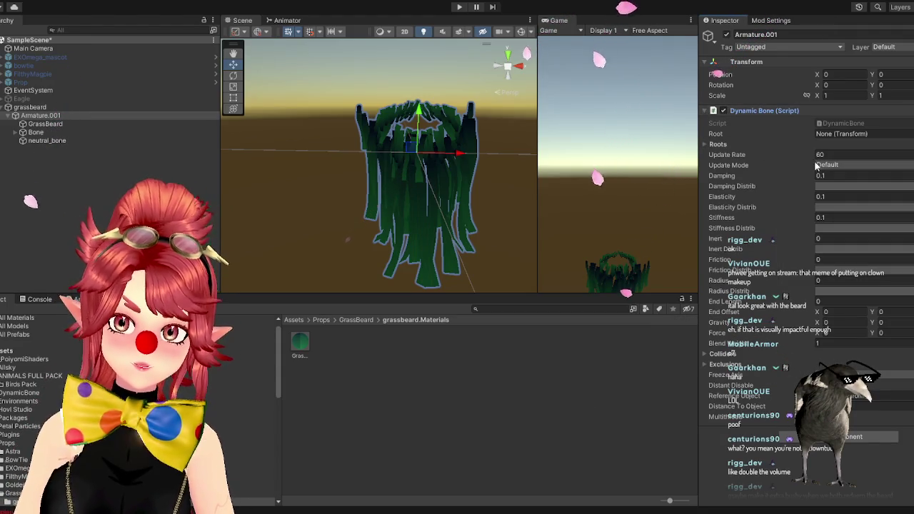
- Set Bone as the Dynamic Bone root, then try Play and view the Console errors
click(40, 115)
click(22, 132)
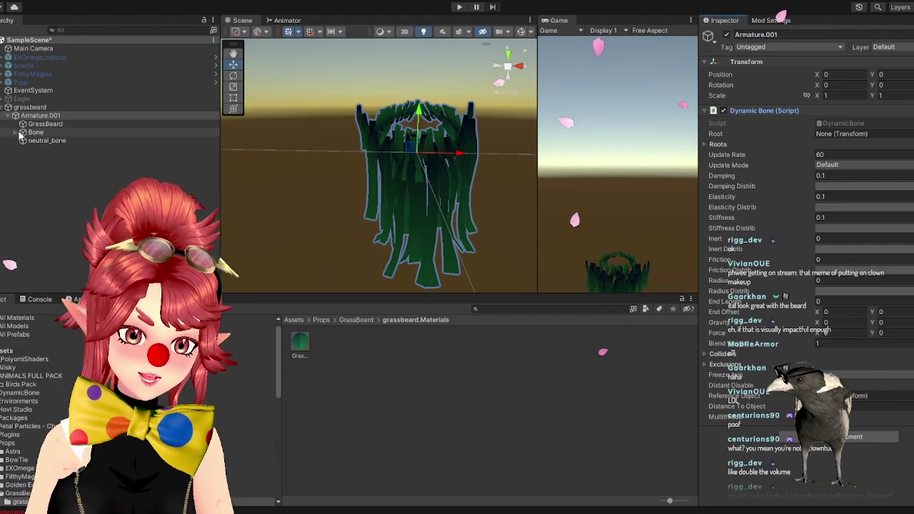
click(30, 141)
click(36, 148)
click(37, 157)
mouse_move(36, 132)
mouse_down()
mouse_move(286, 157)
mouse_move(821, 134)
mouse_up()
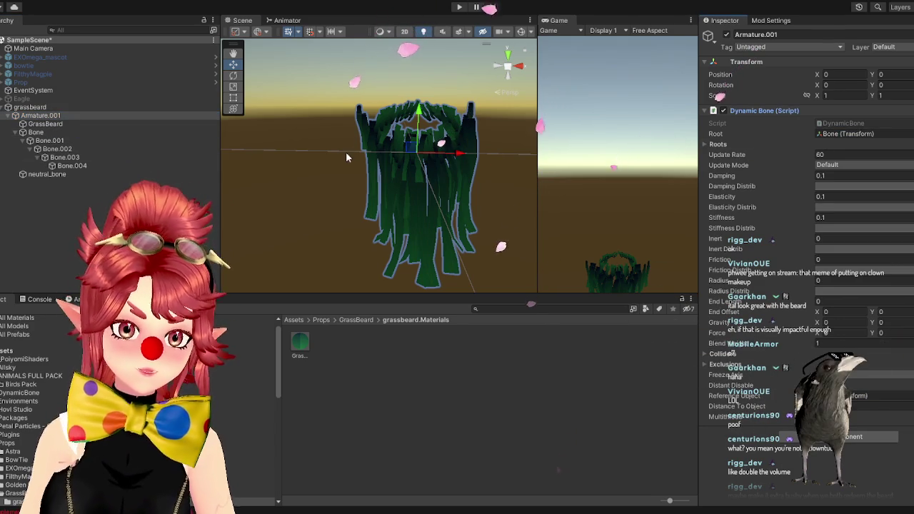
click(459, 7)
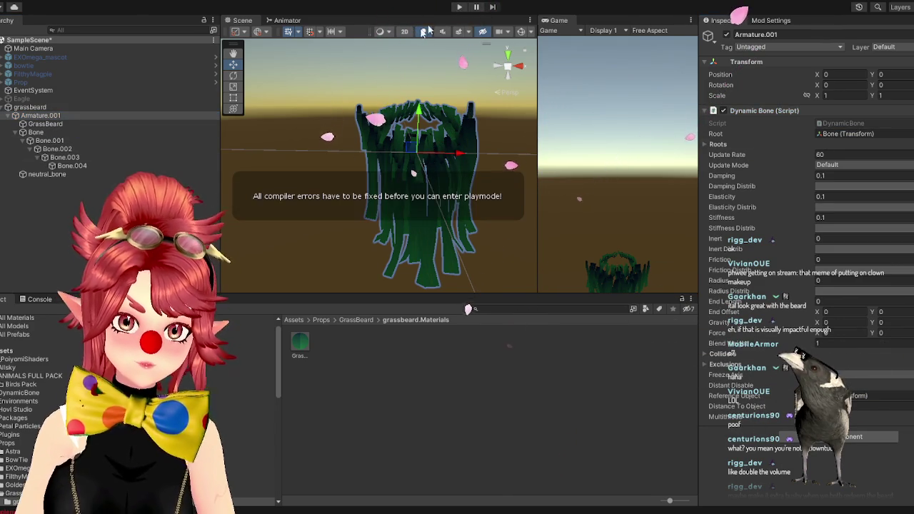
click(40, 300)
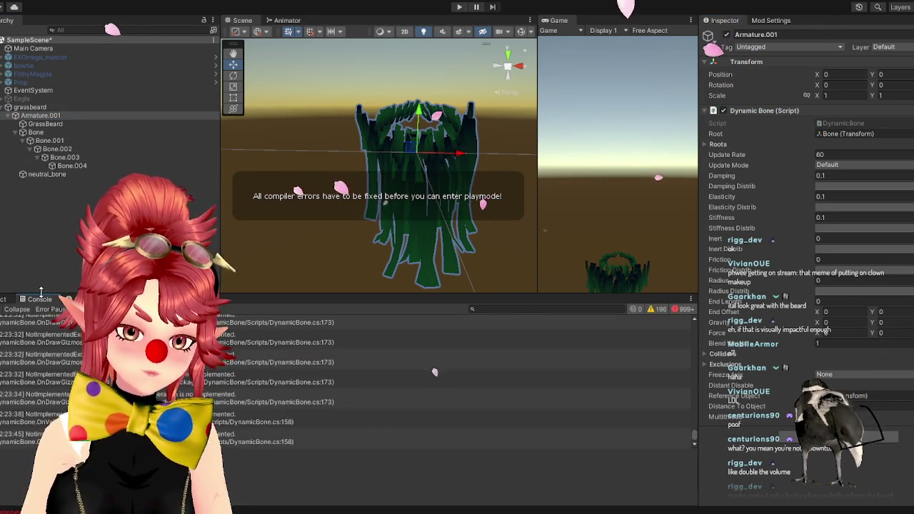
- Review the Console errors, then select grassbeard in the Hierarchy and delete it
scroll(226, 403, down, 2)
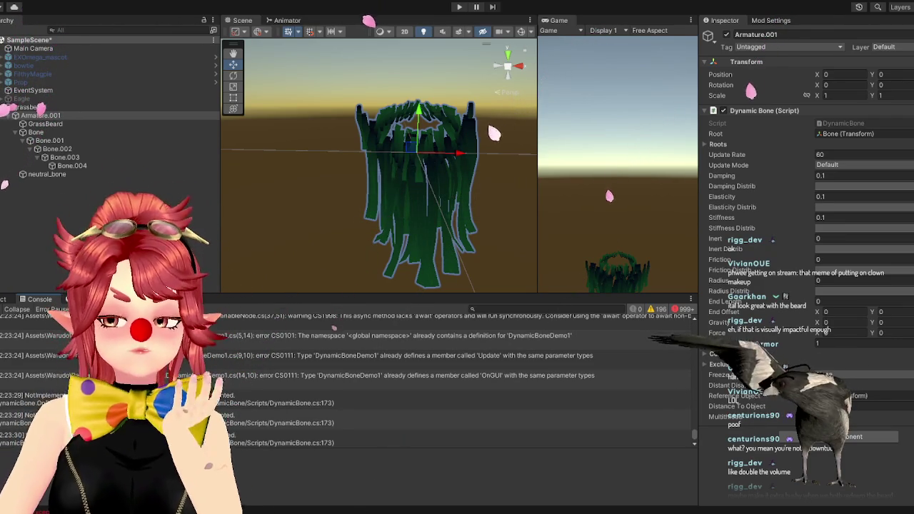
click(2, 106)
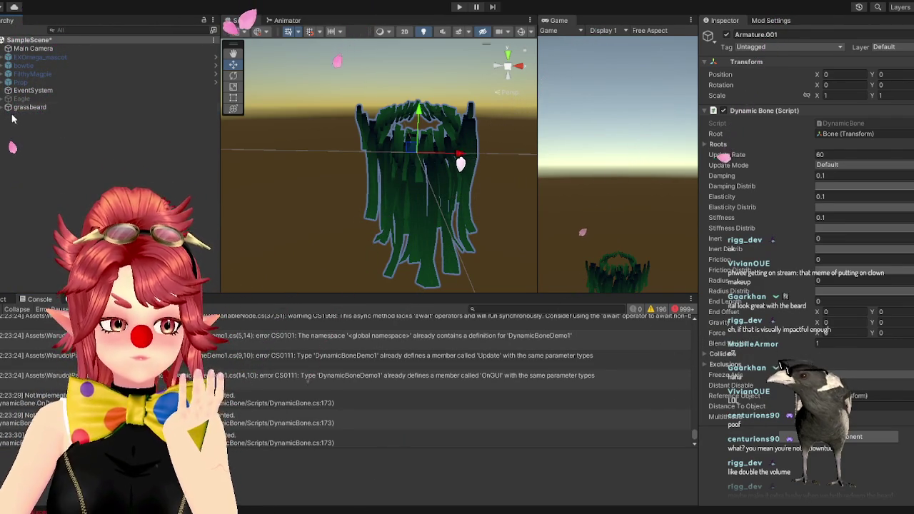
click(30, 106)
key(Delete)
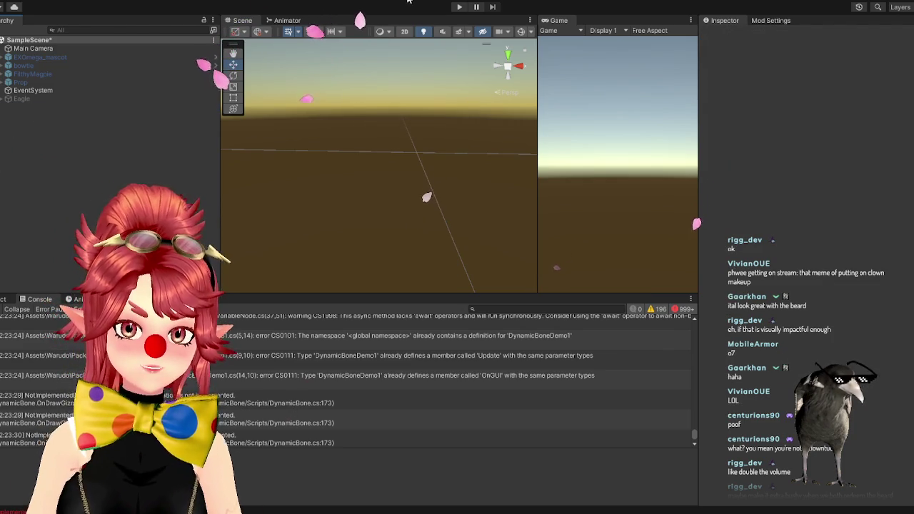
click(9, 1)
- Save the scene, then filter Unity Hub's projects by 'warudo' and open Warudo_Props2
click(3, 40)
key(ctrl+s)
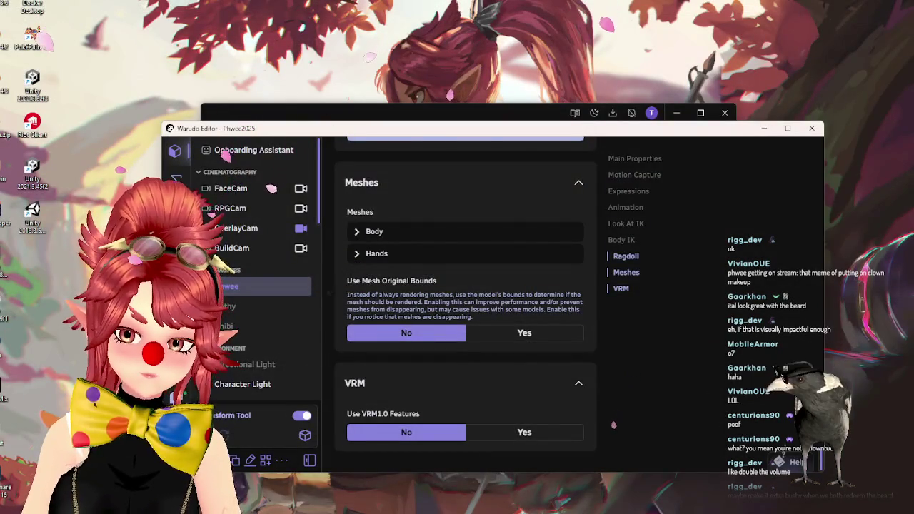
drag(371, 116, 399, 55)
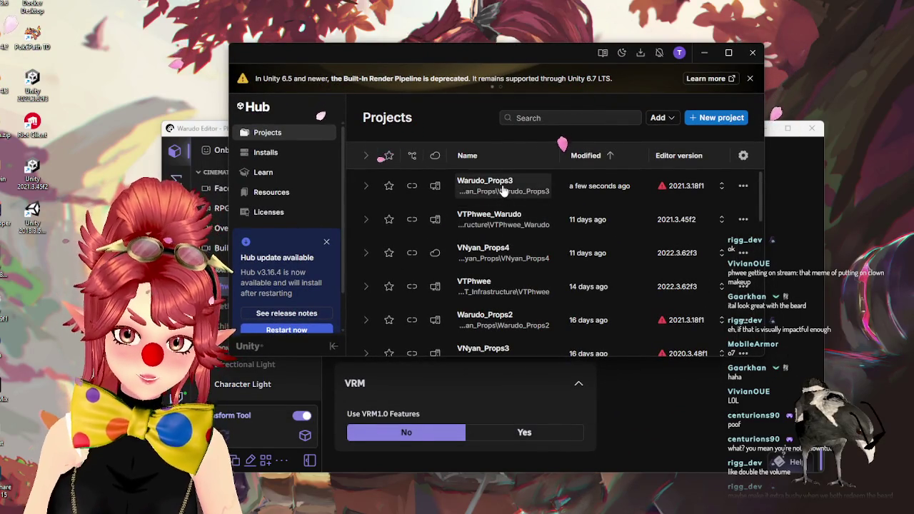
click(540, 117)
text(waru)
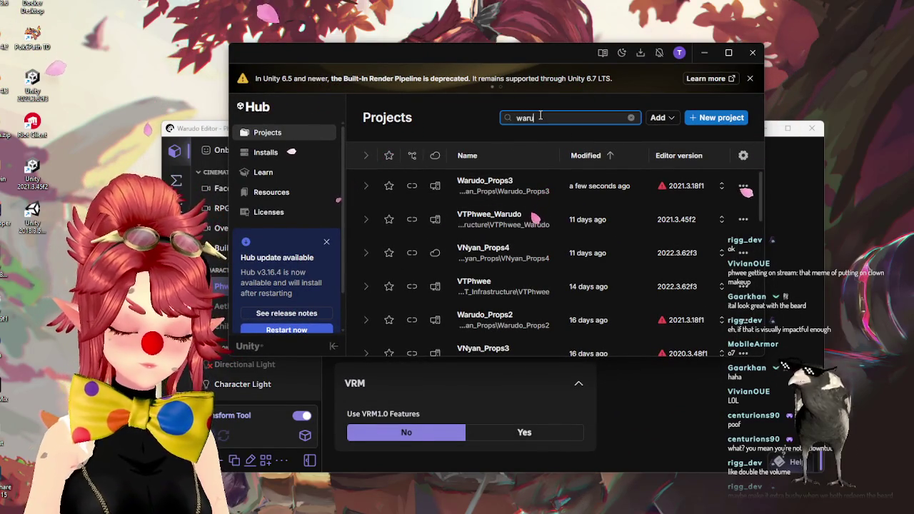
text(do)
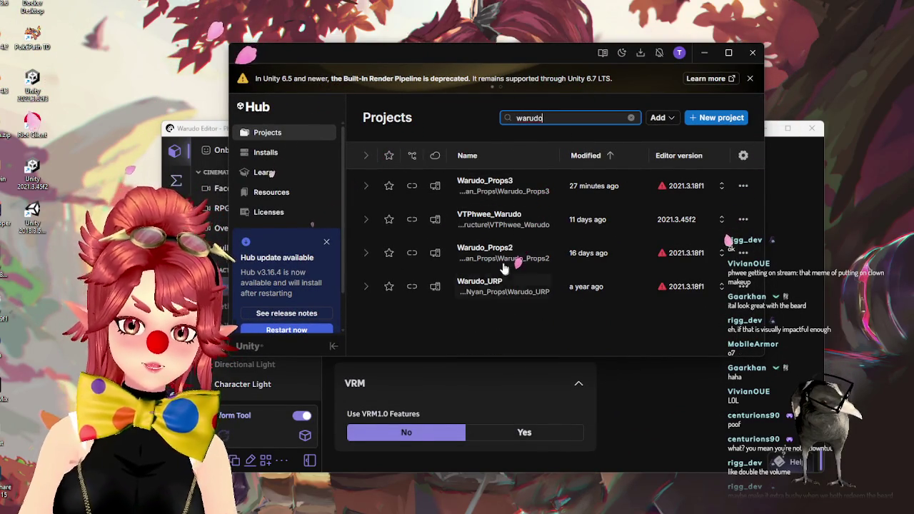
click(504, 261)
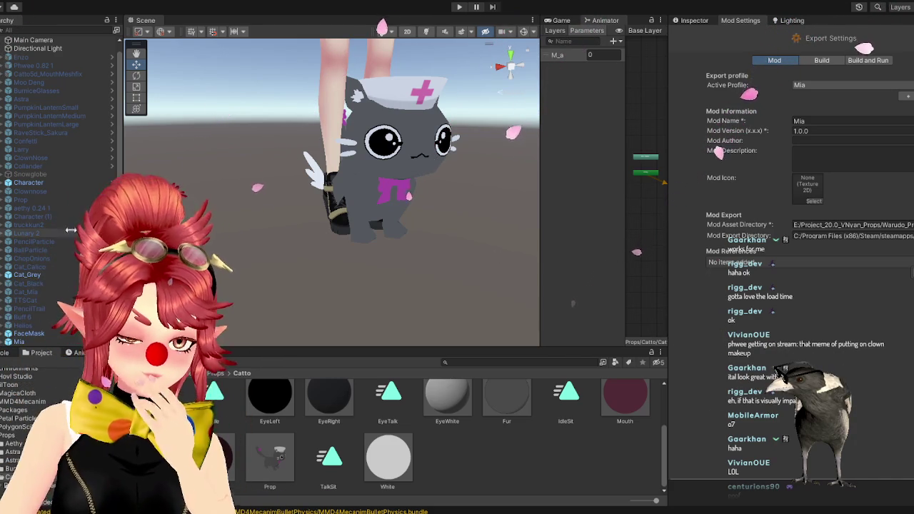
- Deactivate the Character, FaceMask and Mia objects in the Inspector
click(29, 182)
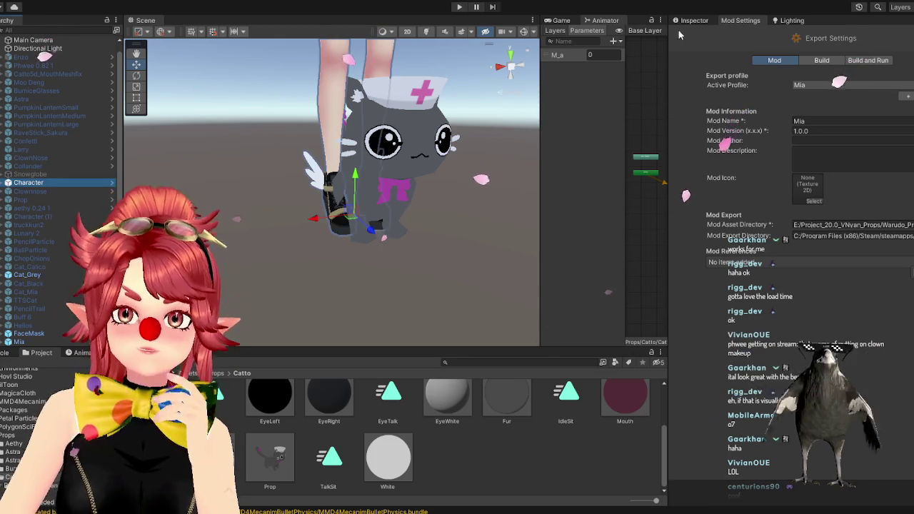
click(692, 20)
click(696, 35)
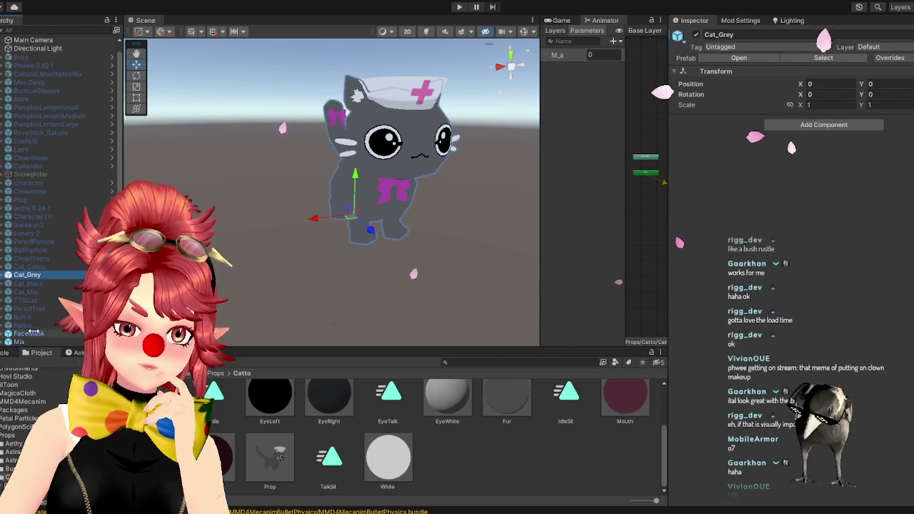
key(Down)
key(Down)
key(Down)
click(697, 35)
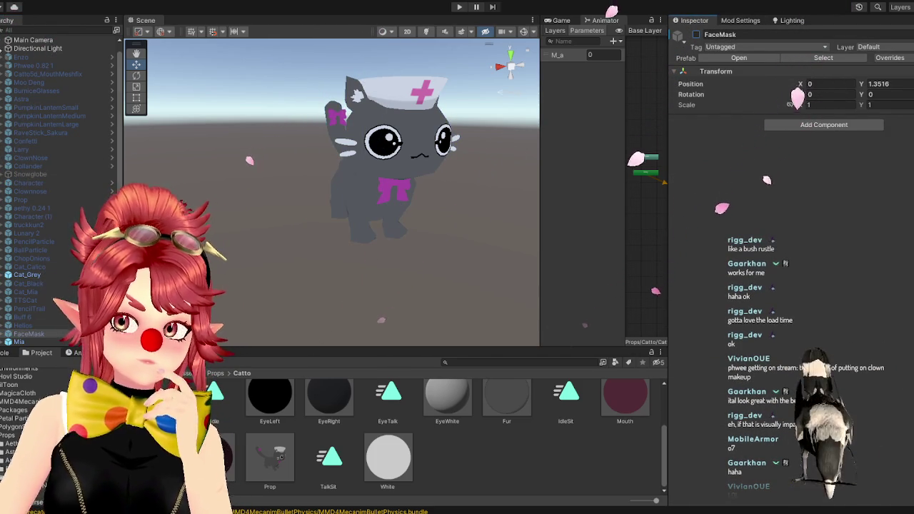
click(41, 341)
click(696, 35)
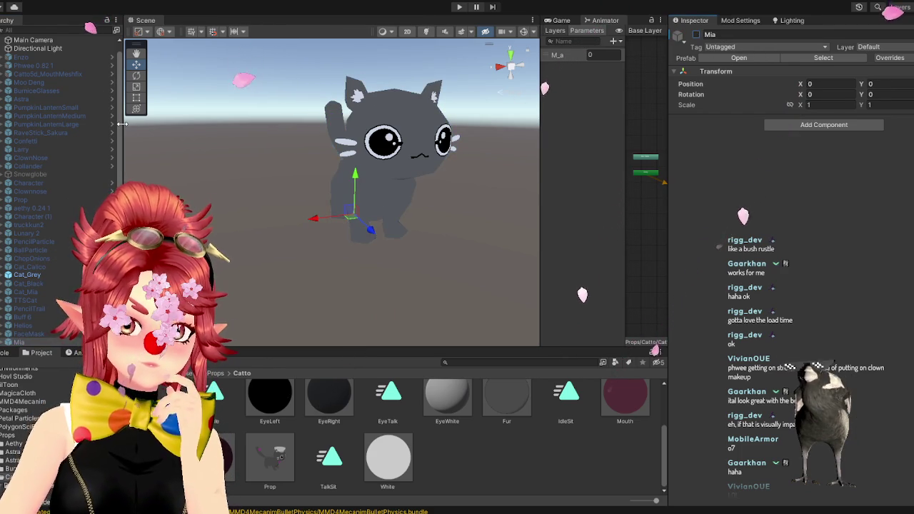
- Widen the Hierarchy panel, make the Scene view taller, and clear the selection
drag(125, 136, 200, 136)
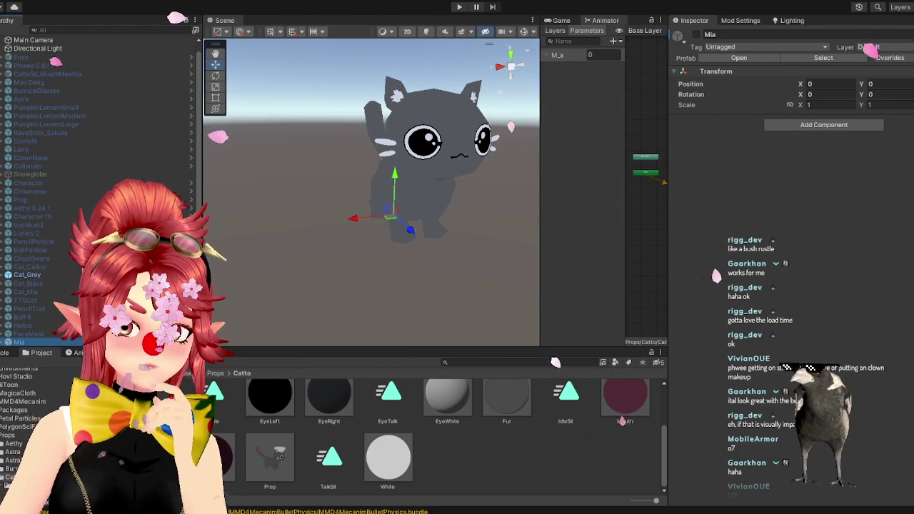
mouse_move(253, 348)
mouse_down()
mouse_move(253, 378)
mouse_move(253, 313)
mouse_up()
click(253, 364)
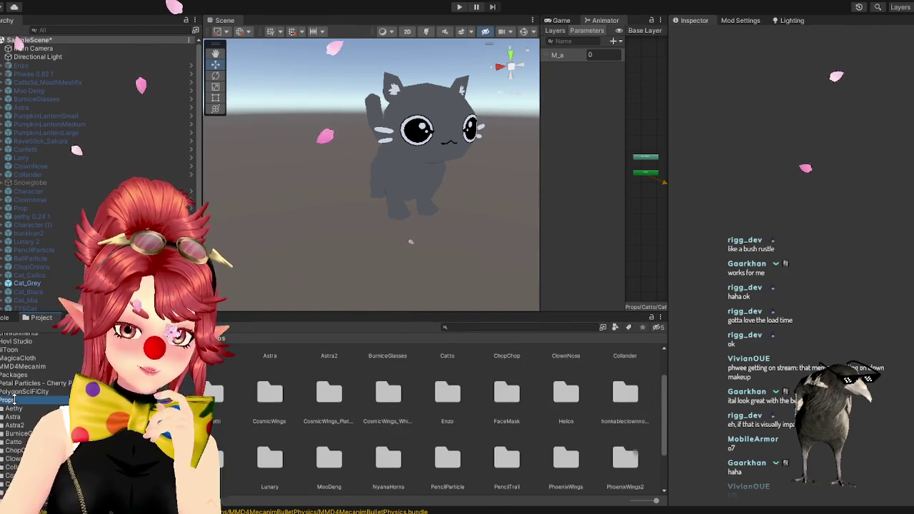
- Create a folder named GrassBeard in the Props assets folder, then switch to File Explorer
right_click(640, 438)
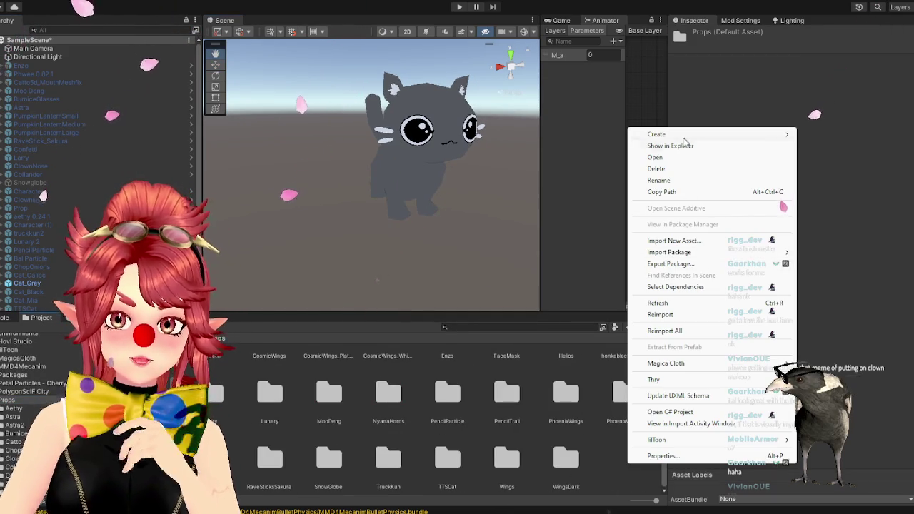
mouse_move(750, 135)
click(834, 41)
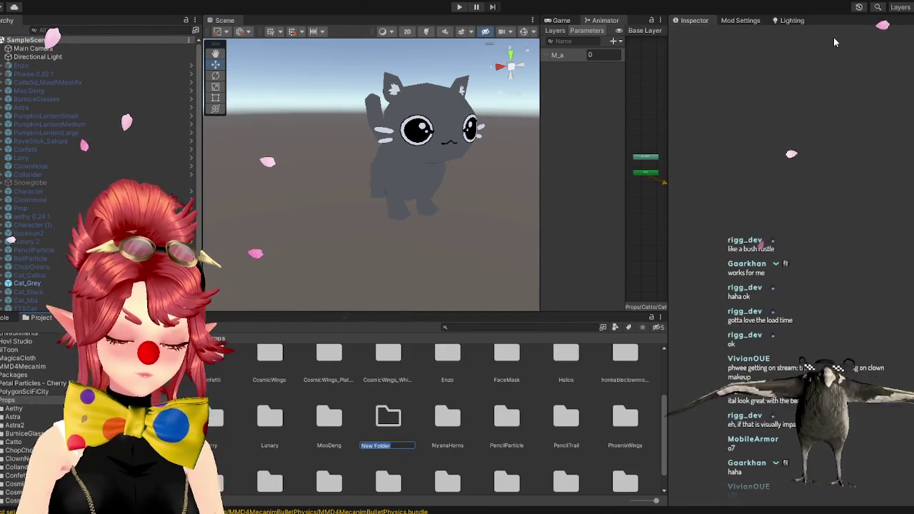
text(GrassBeard)
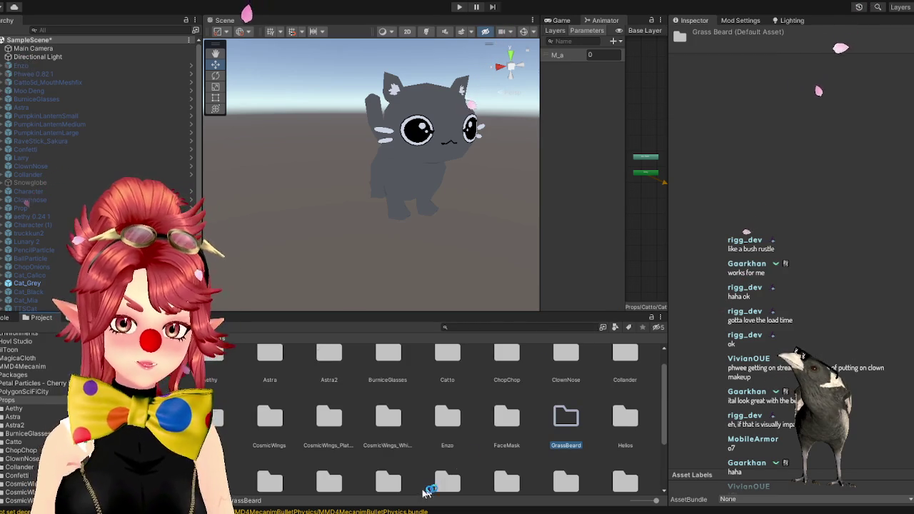
key(alt+Tab)
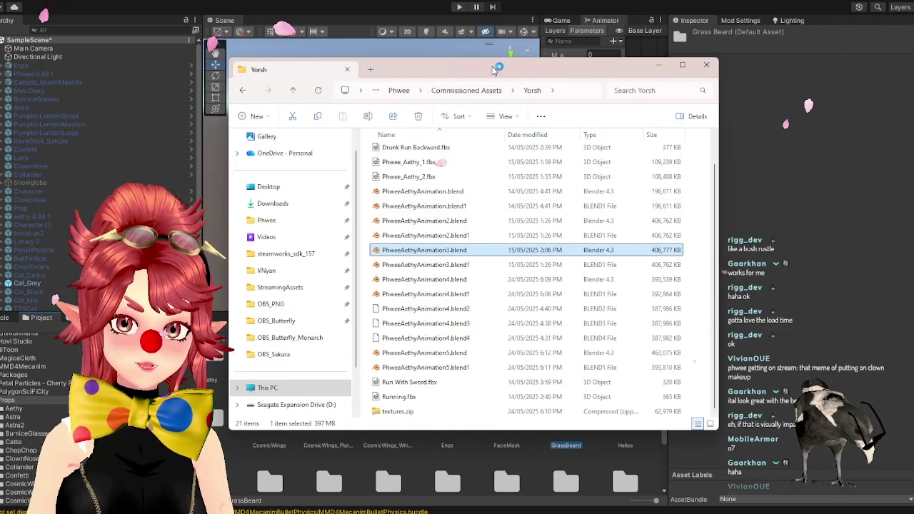
- Navigate File Explorer to Warudo_Props3 > Assets > Props > GrassBeard and select grassbeard.glb
drag(493, 69, 562, 50)
click(358, 370)
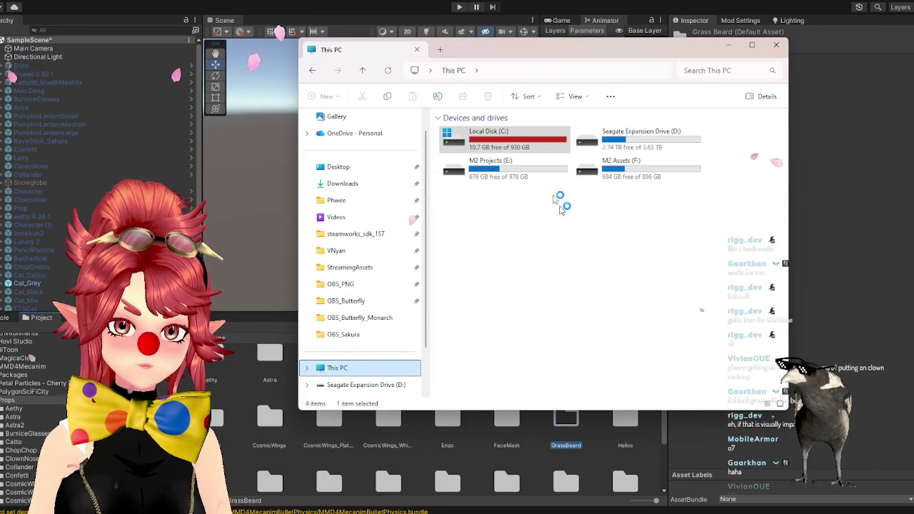
double_click(517, 174)
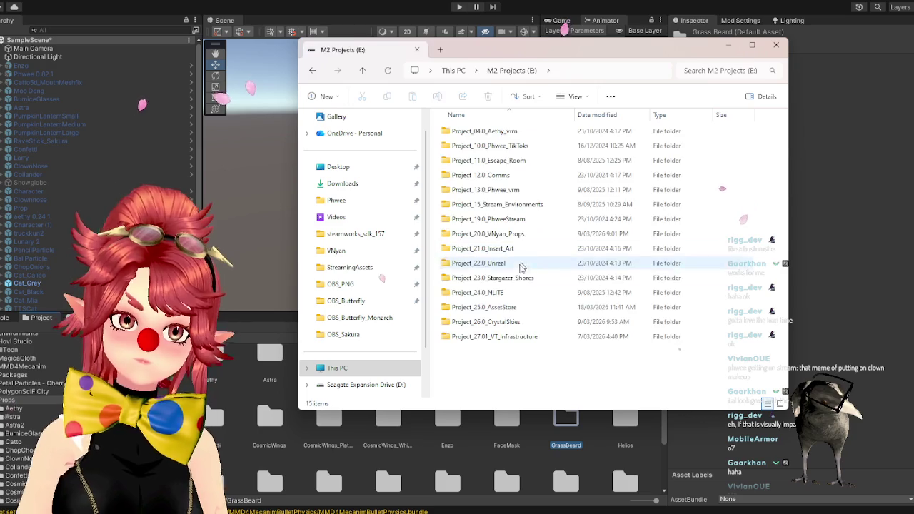
click(503, 237)
double_click(502, 237)
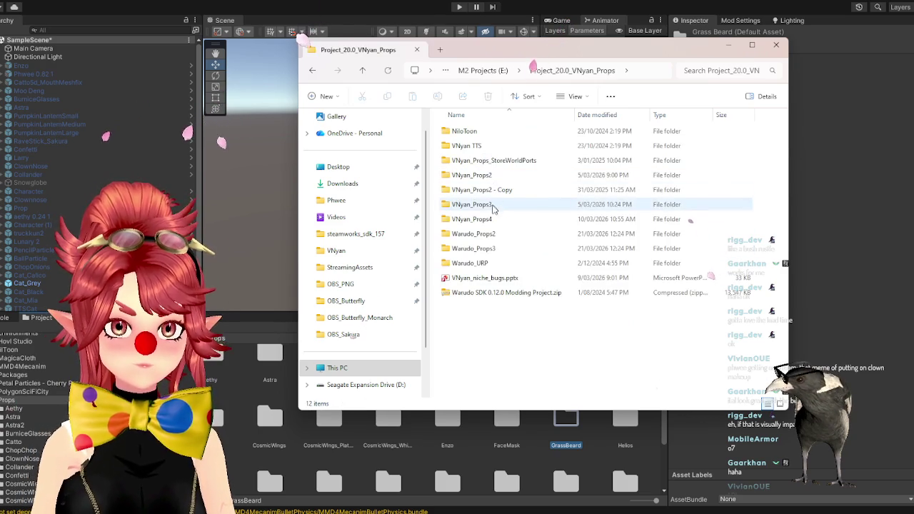
double_click(488, 250)
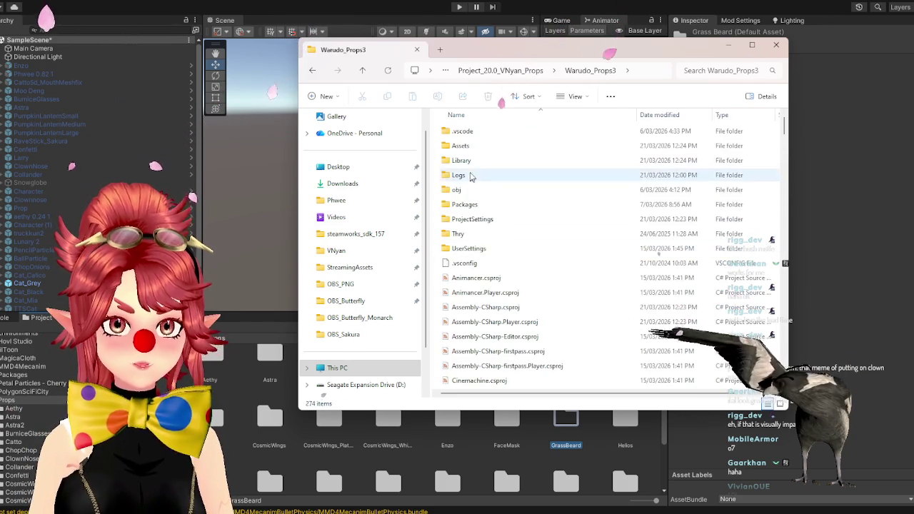
double_click(460, 146)
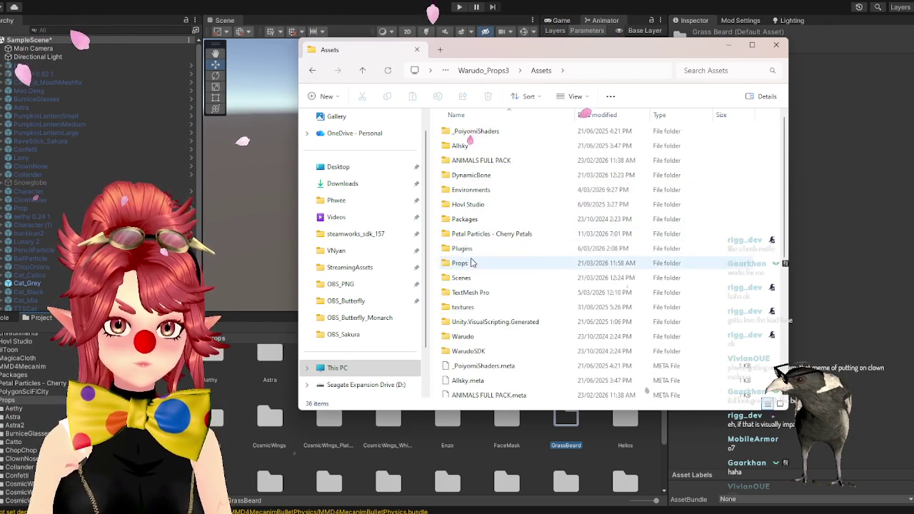
double_click(460, 263)
double_click(469, 205)
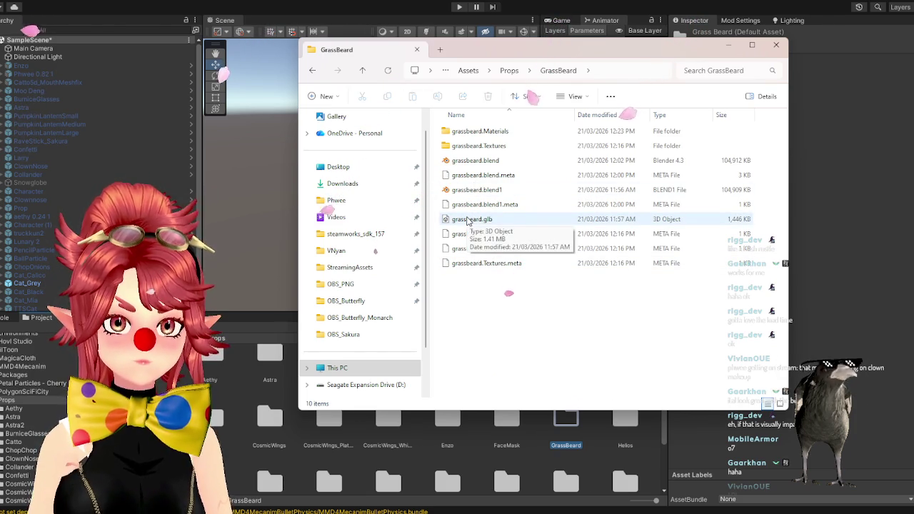
click(469, 220)
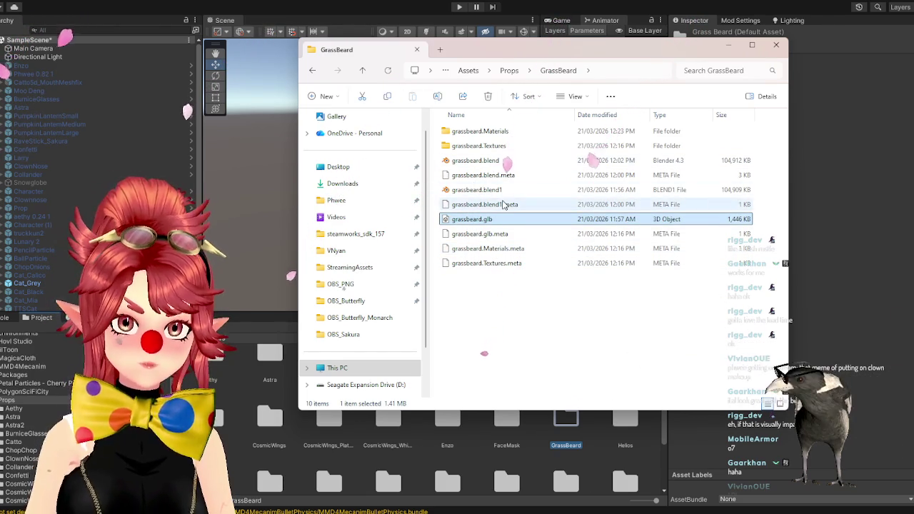
click(384, 3)
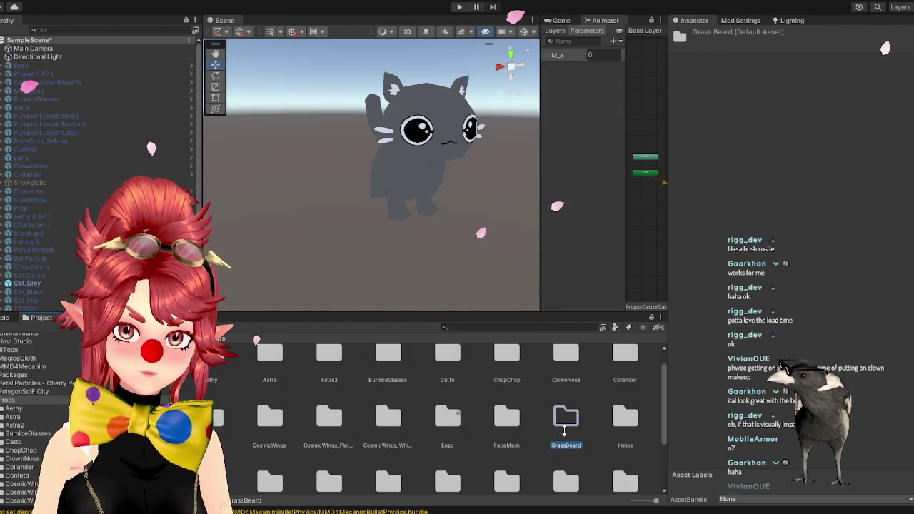
- Import grassbeard.glb into the GrassBeard project folder and drag it into the scene
double_click(564, 425)
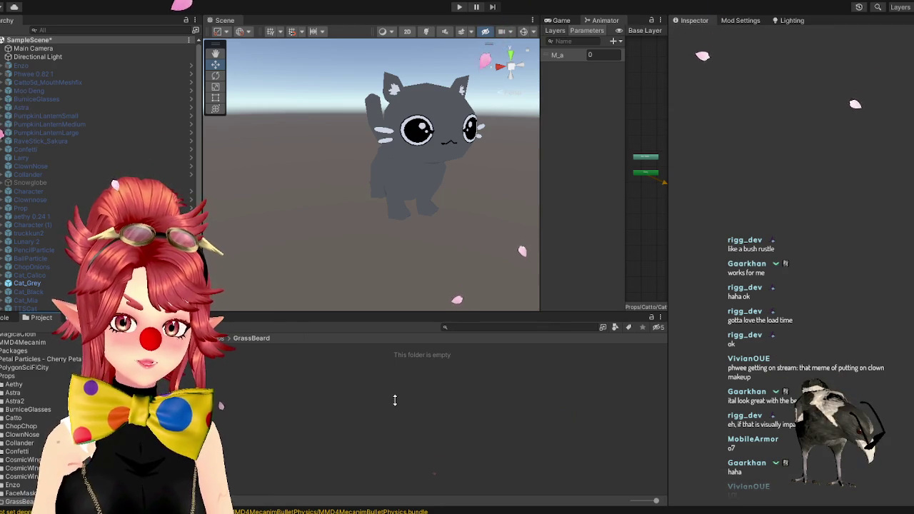
key(alt+Tab)
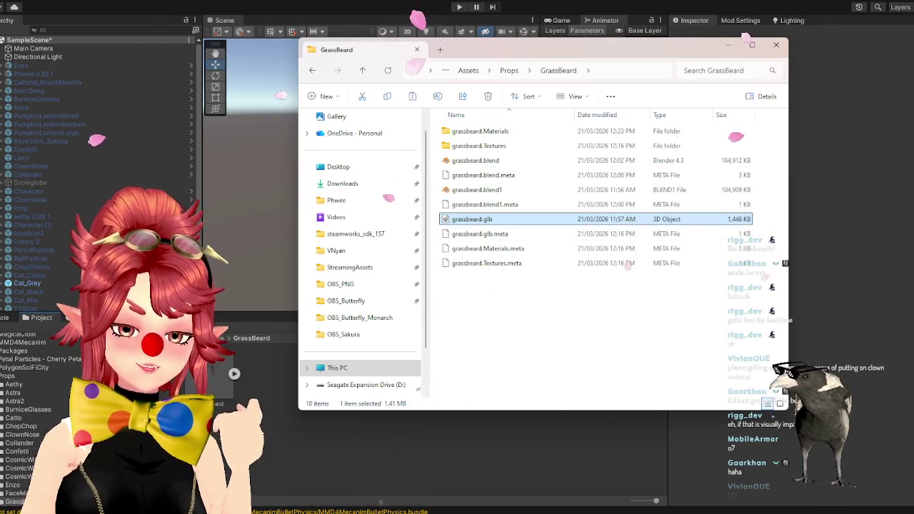
click(228, 397)
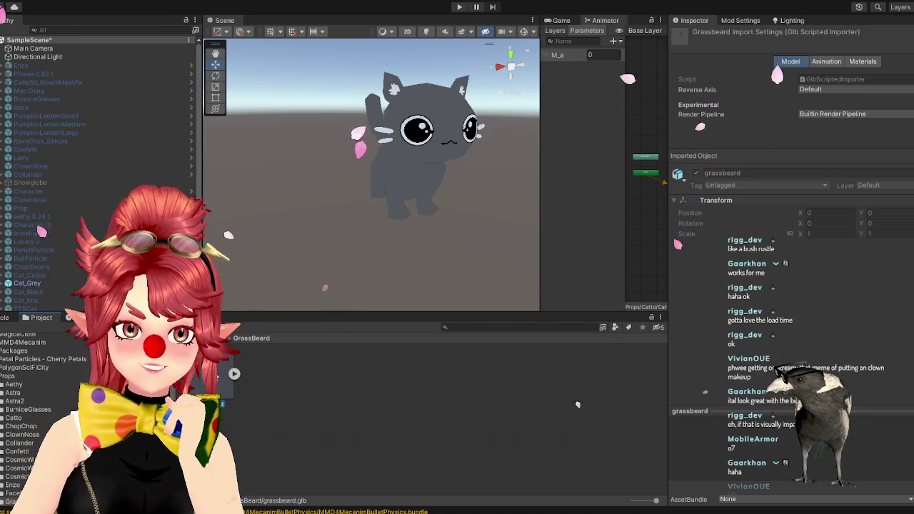
scroll(100, 178, down, 3)
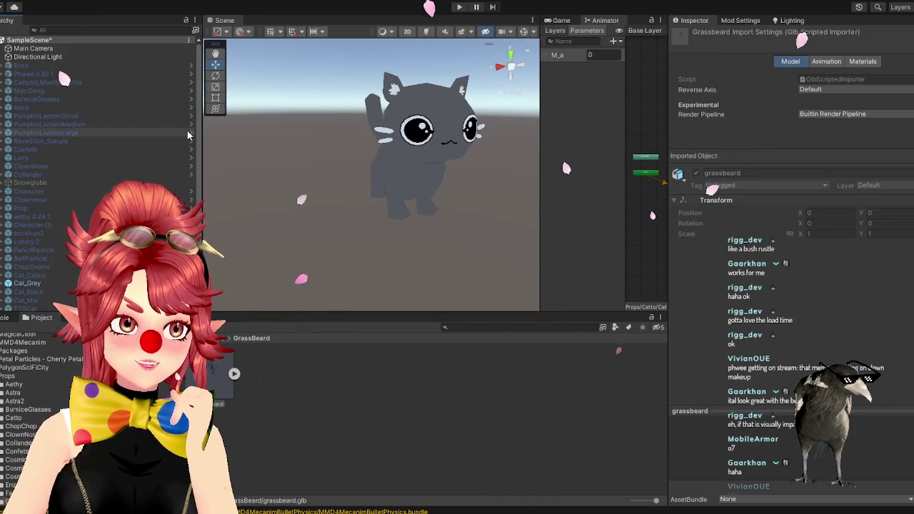
drag(214, 371, 100, 300)
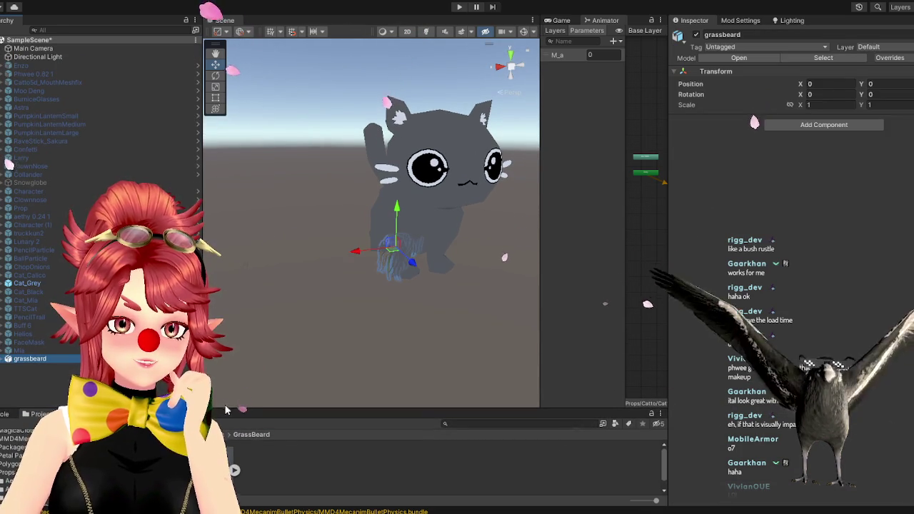
- Deactivate Cat_Grey so only the grass beard shows, and select grassbeard
drag(372, 409, 371, 369)
scroll(378, 265, up, 2)
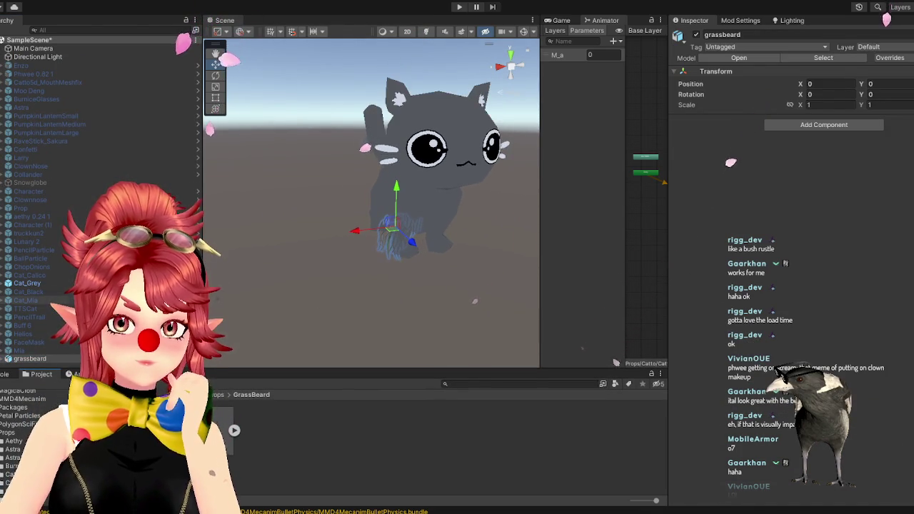
click(27, 284)
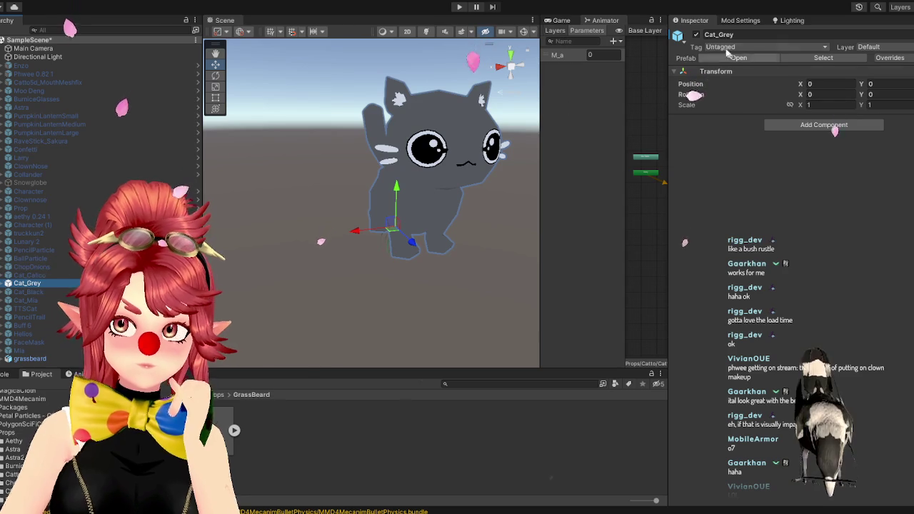
click(696, 34)
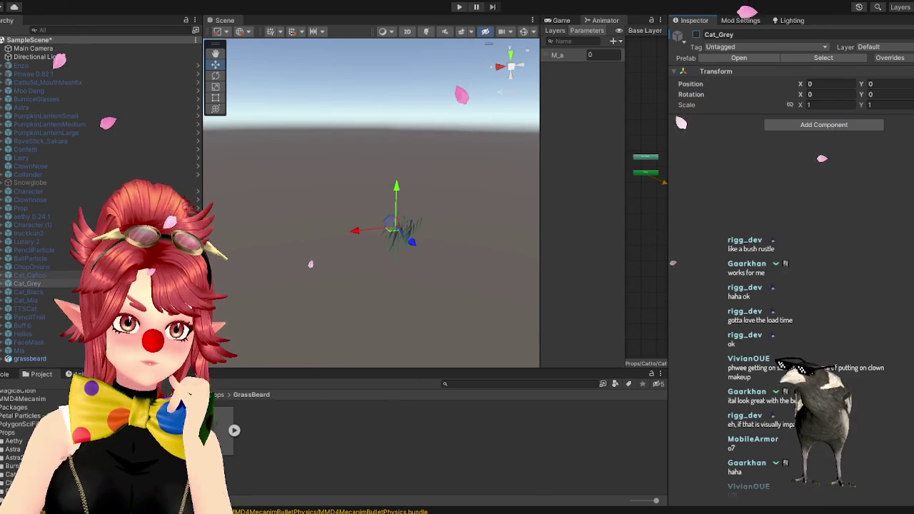
click(74, 358)
- Orbit around the grass beard and bring up grassbeard.glb's material import settings
drag(211, 370, 211, 255)
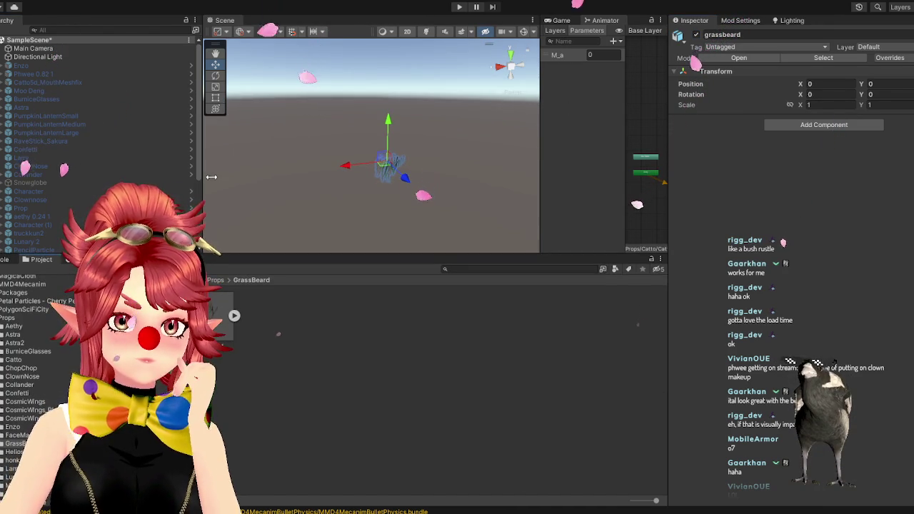
scroll(199, 158, down, 5)
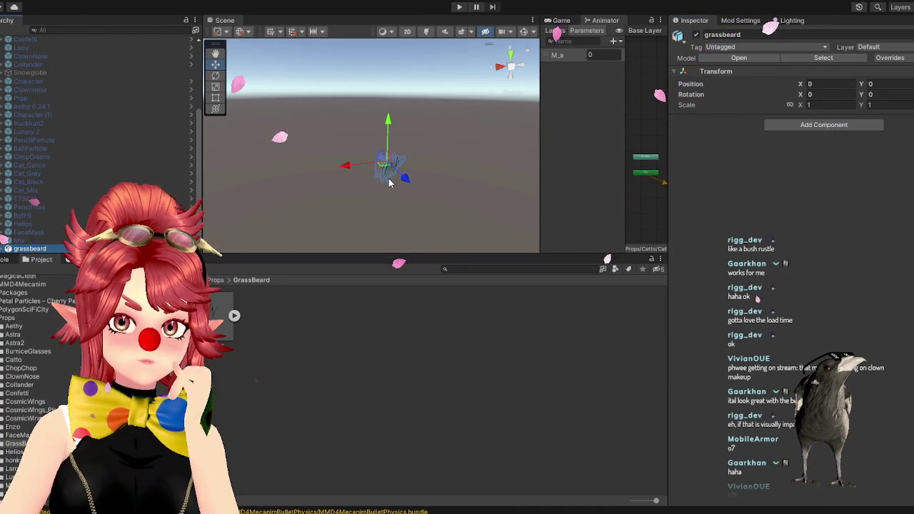
mouse_move(389, 182)
mouse_down()
mouse_move(347, 167)
mouse_move(381, 190)
mouse_move(498, 207)
mouse_move(429, 203)
mouse_move(505, 200)
mouse_move(434, 204)
mouse_move(494, 191)
mouse_up()
click(223, 316)
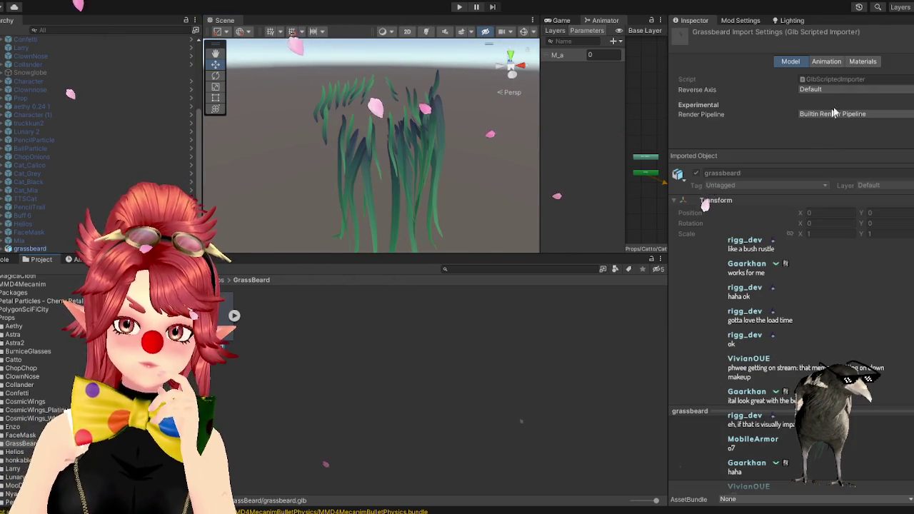
click(861, 62)
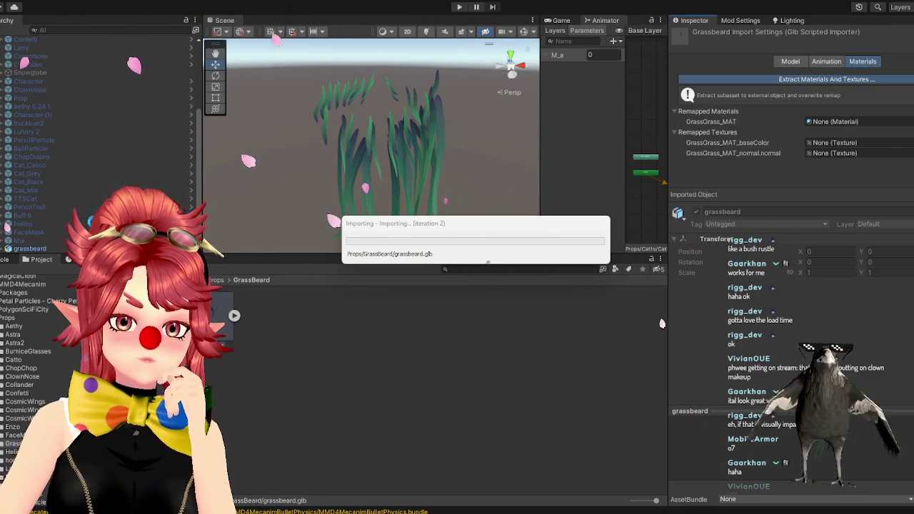
- Unpack the grassbeard prefab and select its GrassBeard mesh renderer
click(50, 249)
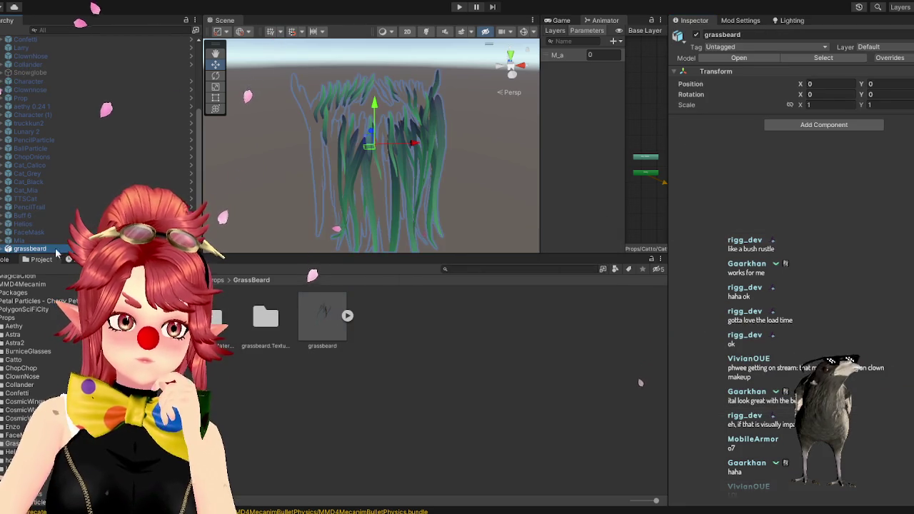
right_click(47, 248)
click(78, 204)
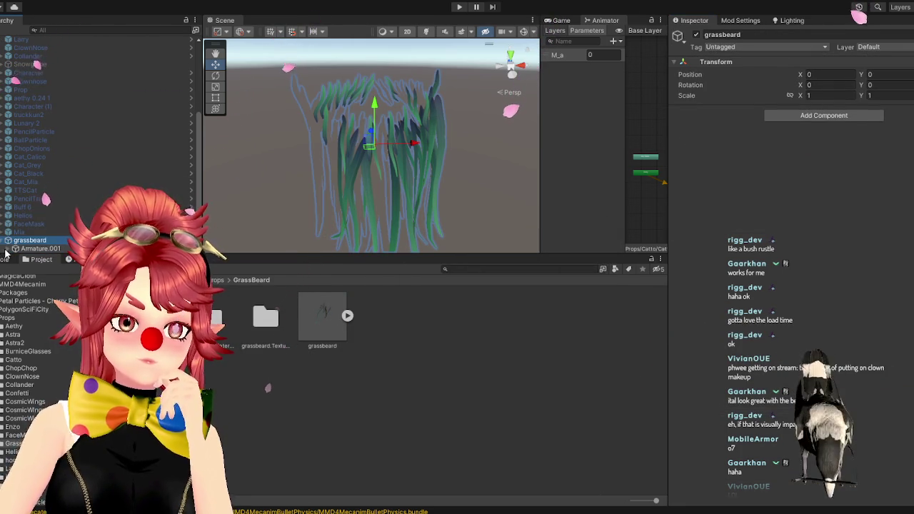
click(15, 248)
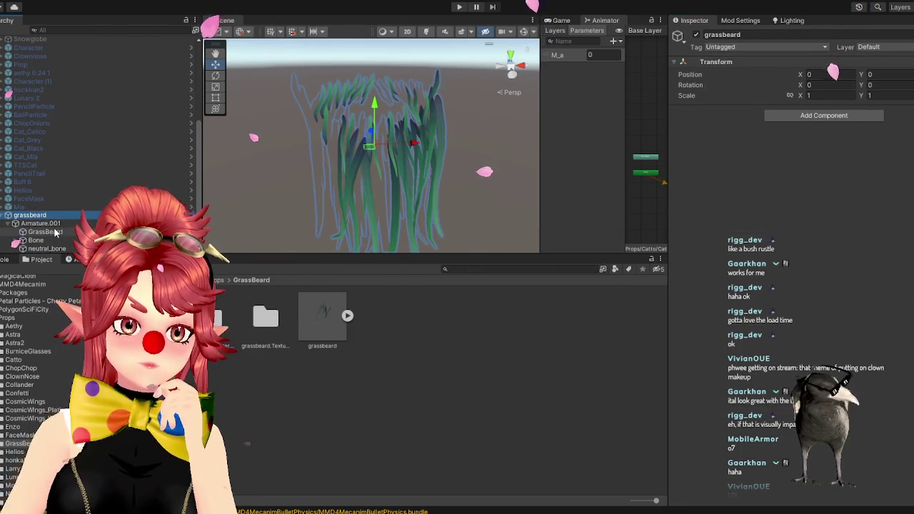
click(44, 232)
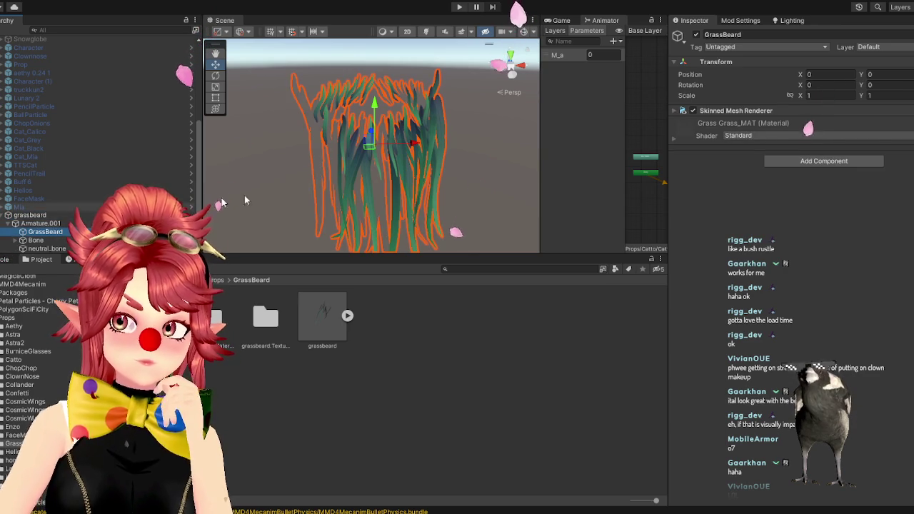
click(675, 111)
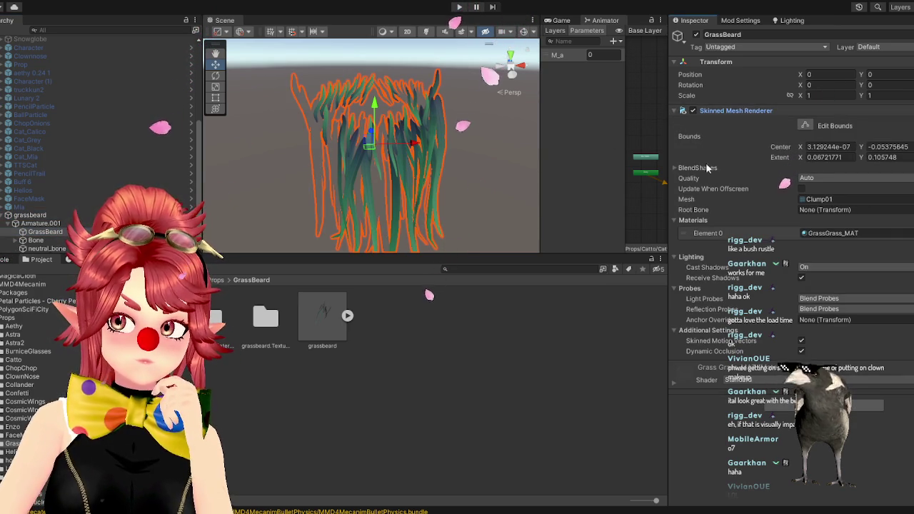
- Switch GrassGrass_MAT's shader to .poiyomi/Poiyomi 7.3/Poiyomi Toon
double_click(216, 317)
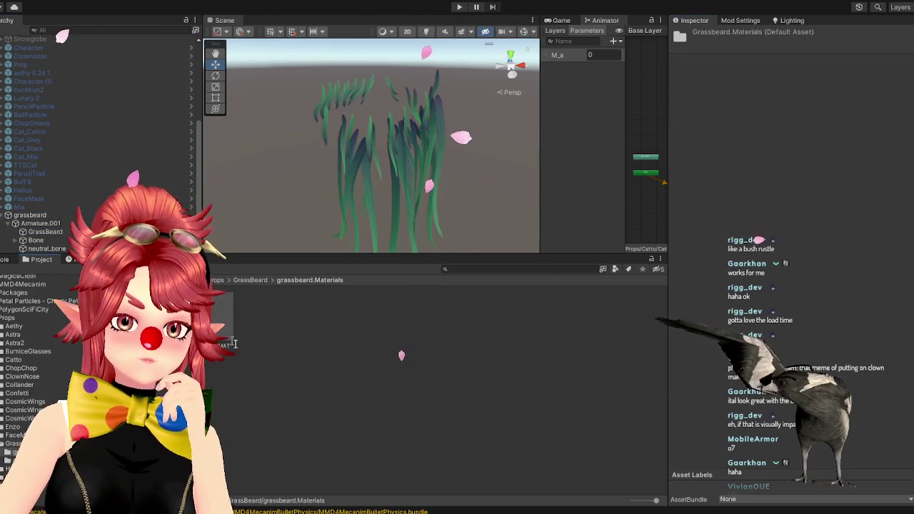
click(43, 232)
click(843, 233)
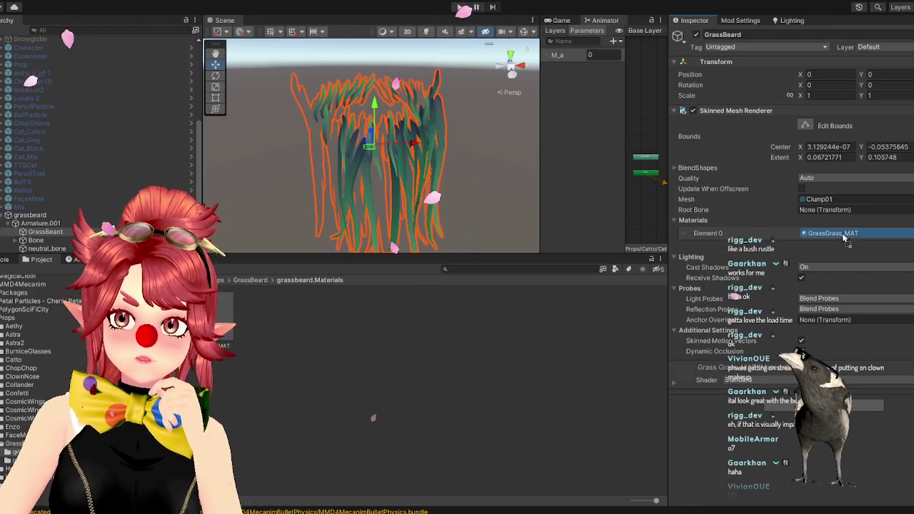
double_click(843, 233)
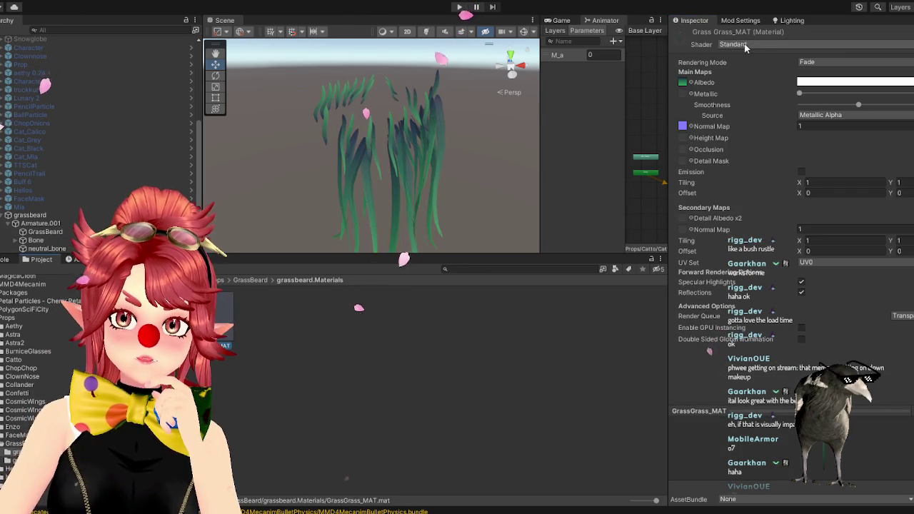
click(745, 46)
click(759, 84)
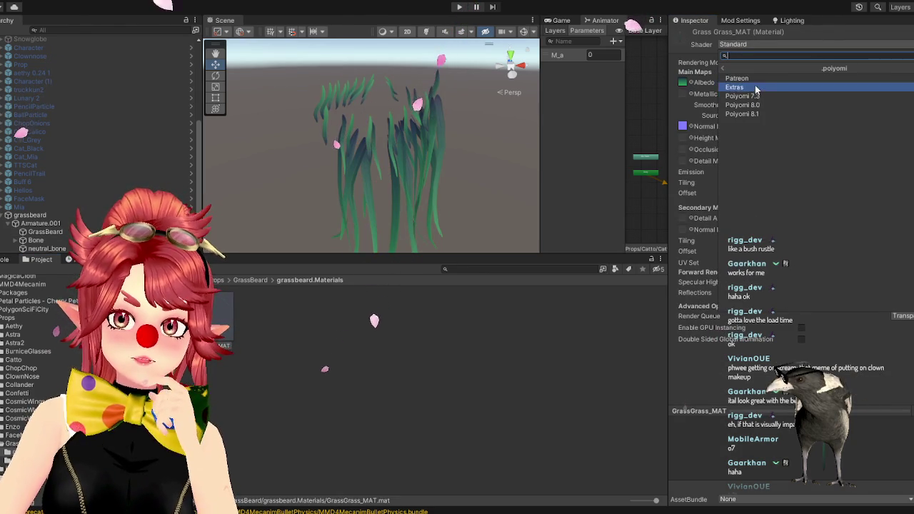
click(754, 96)
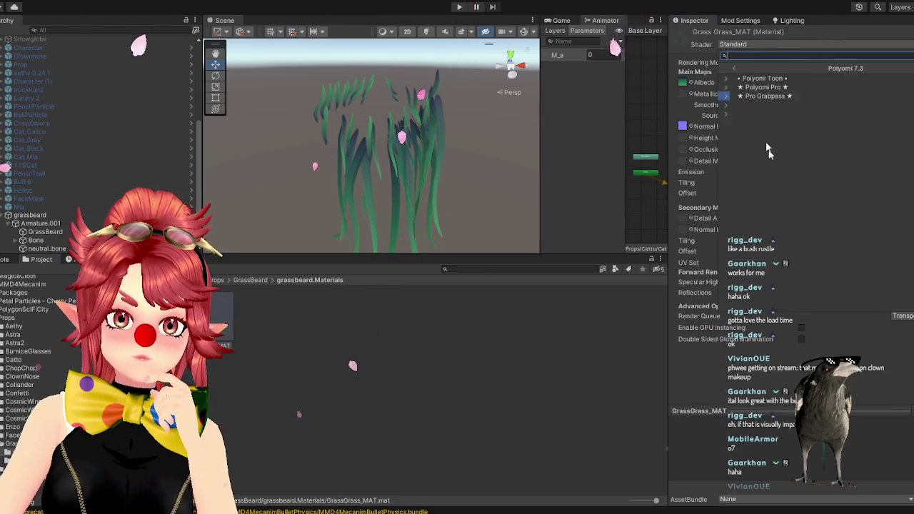
click(750, 79)
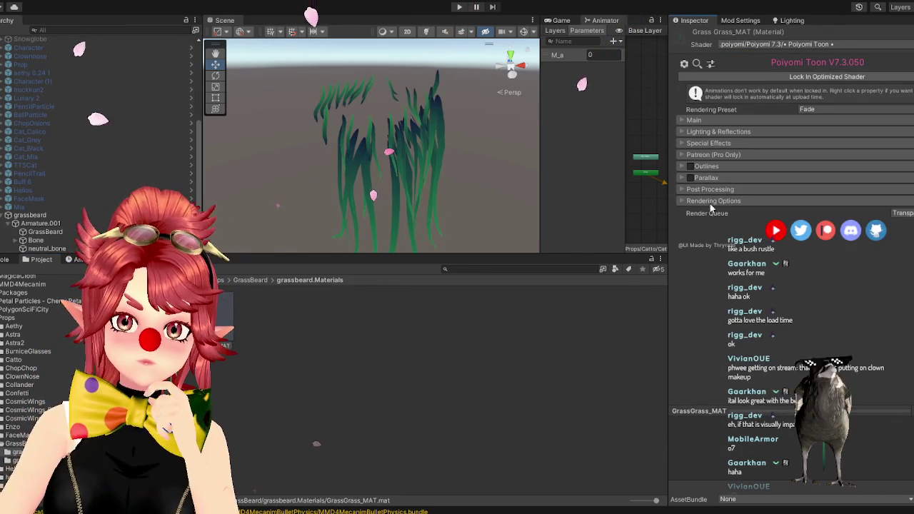
- Set GrassGrass_MAT's Cull mode to Off so both blade sides render
click(711, 202)
click(815, 216)
click(818, 227)
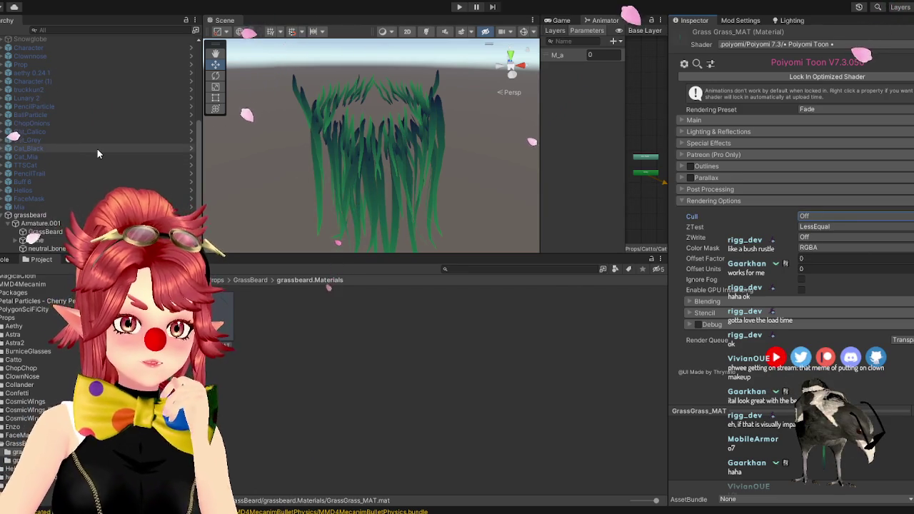
click(43, 223)
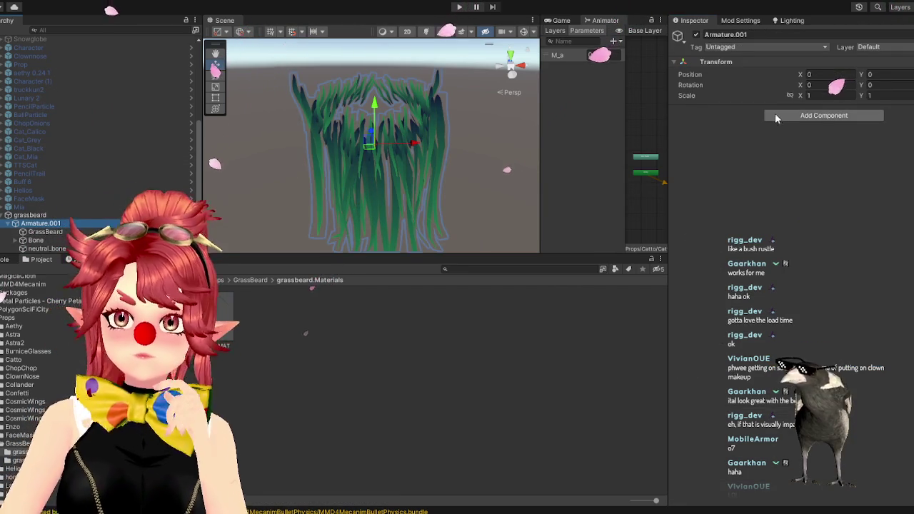
- Add a Dynamic Bone to Armature.001 with the Bone transform as its Root
click(786, 116)
click(809, 154)
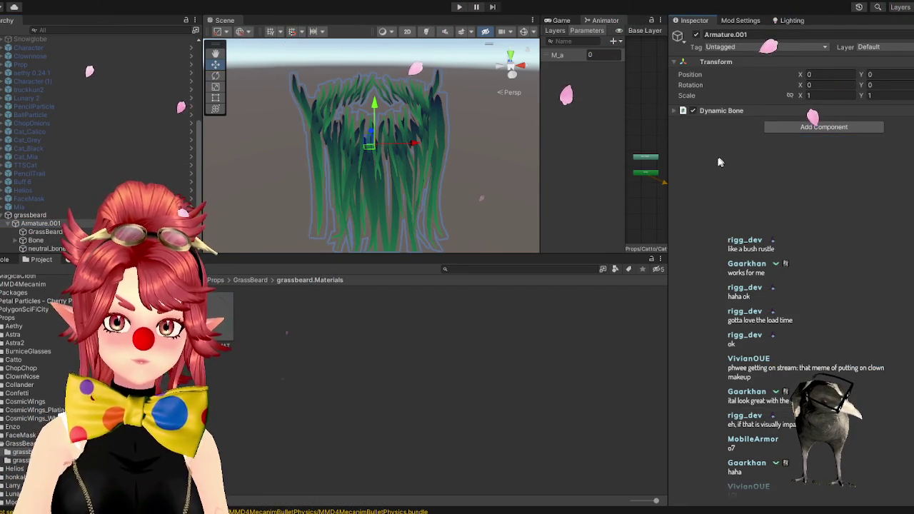
click(674, 110)
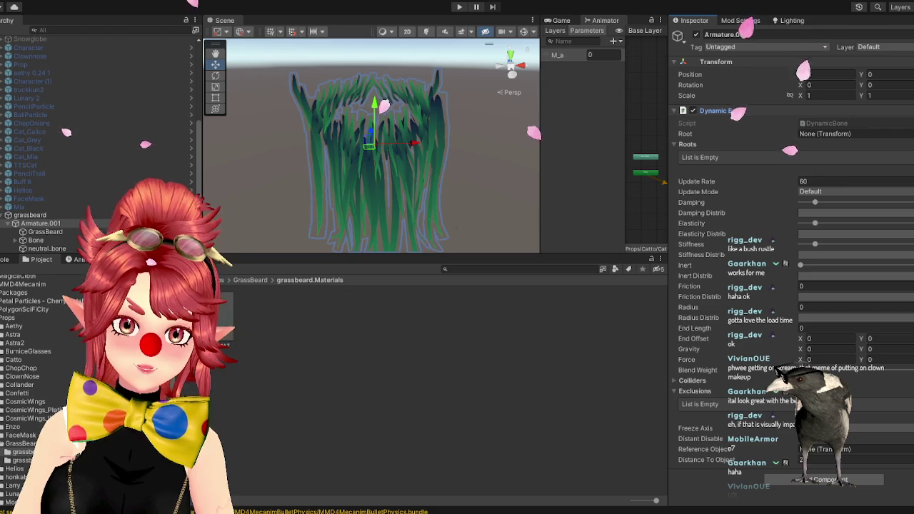
drag(646, 202, 825, 134)
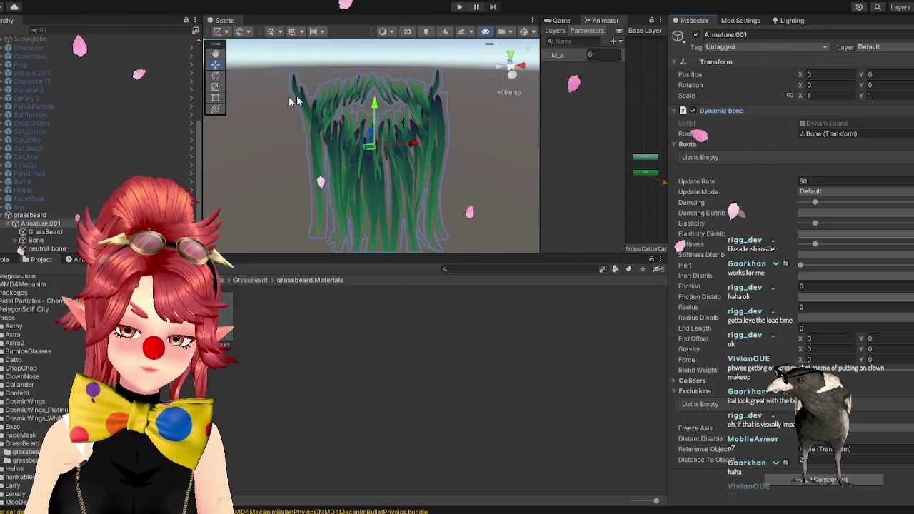
click(32, 215)
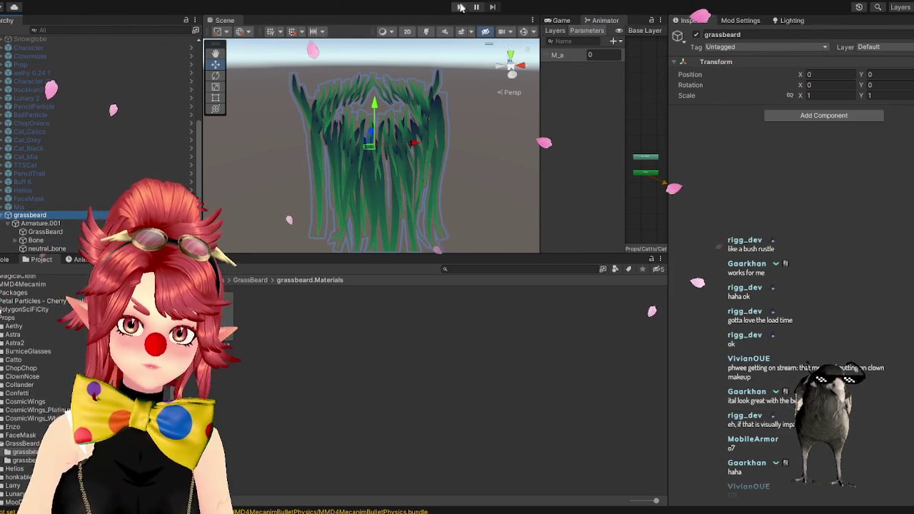
- Run the scene and shake the grass beard back and forth along X to watch it wiggle
key(ctrl+p)
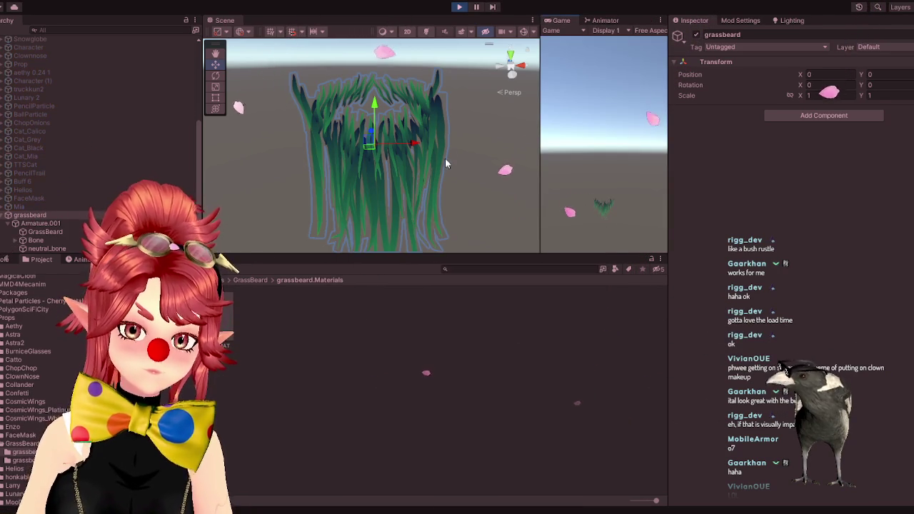
mouse_move(413, 145)
mouse_down()
mouse_move(403, 145)
mouse_move(423, 136)
mouse_move(410, 133)
mouse_up()
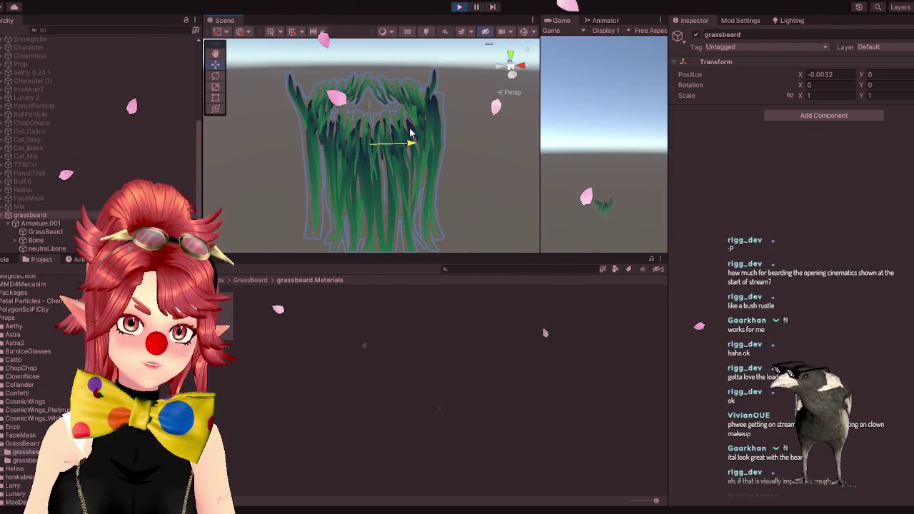
mouse_move(410, 132)
mouse_down()
mouse_move(388, 139)
mouse_move(457, 140)
mouse_up()
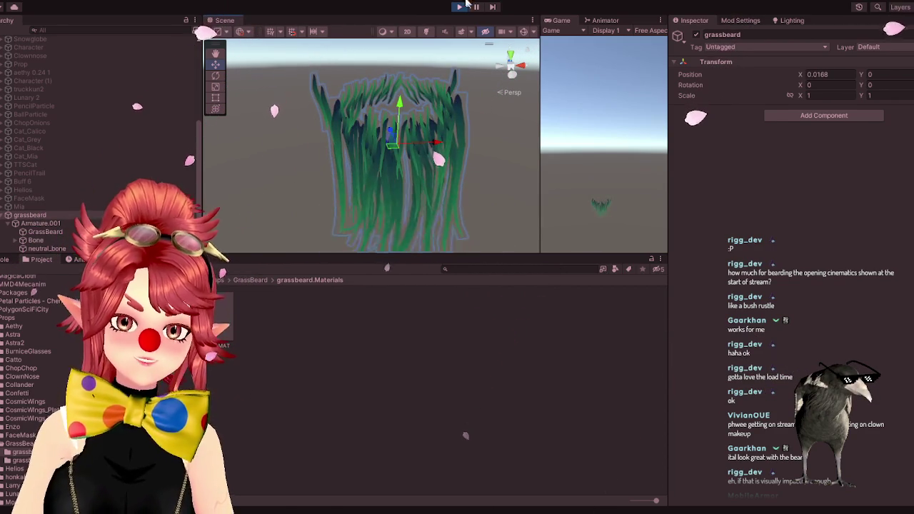
- Stop play mode, undo an edit-mode nudge, then replay and shake the beard sideways again
key(ctrl+p)
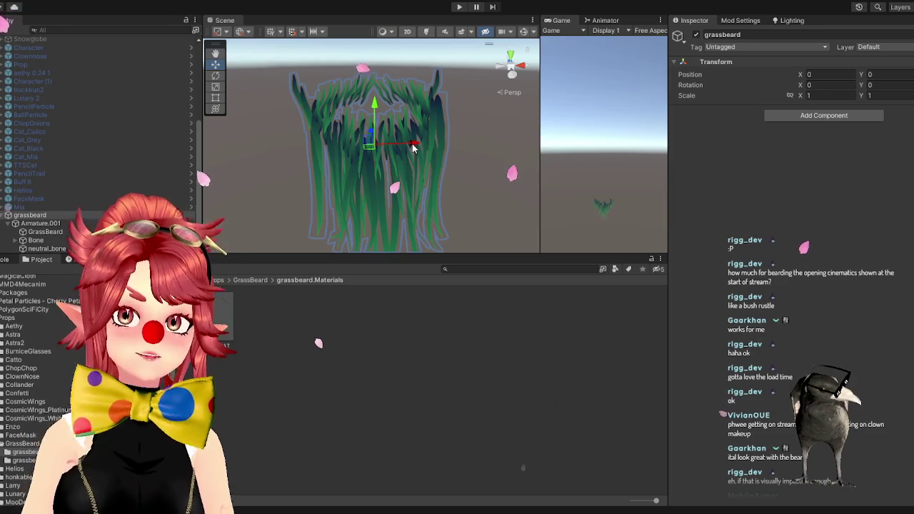
drag(412, 145, 426, 143)
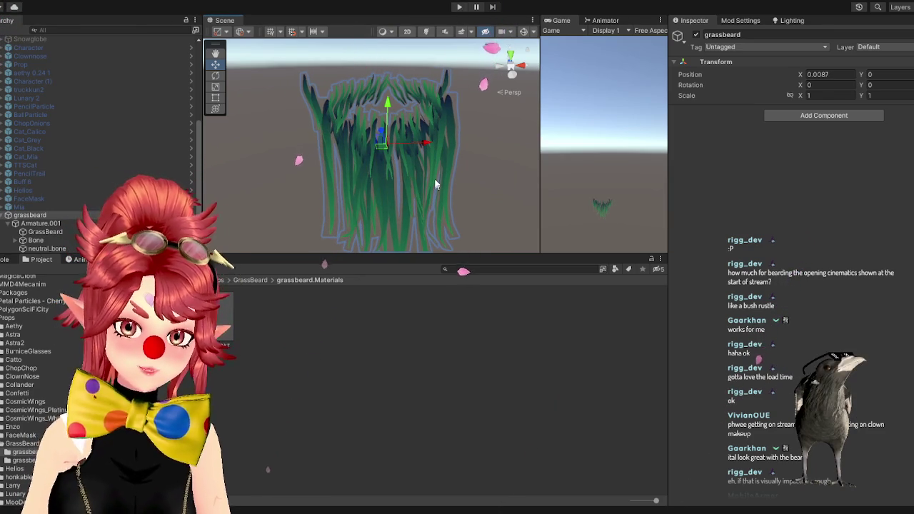
key(ctrl+z)
key(ctrl+p)
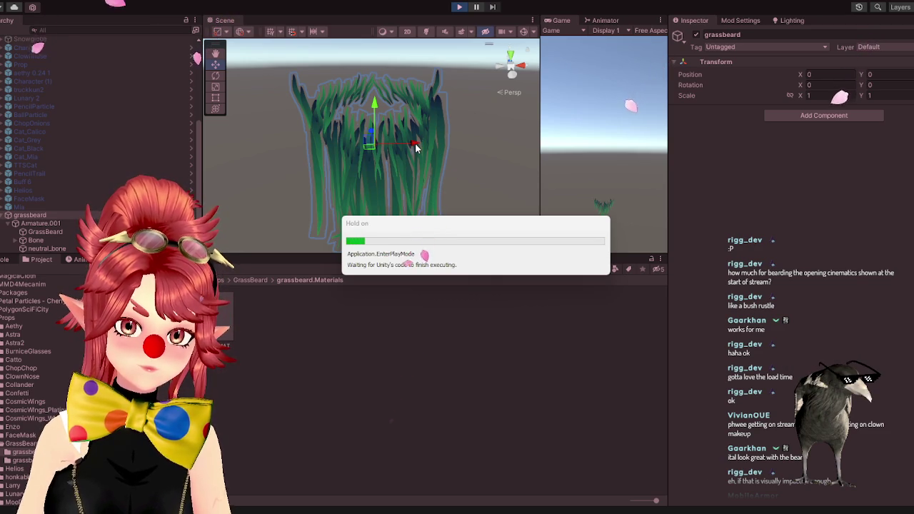
mouse_move(416, 146)
mouse_down()
mouse_move(419, 133)
mouse_move(384, 142)
mouse_move(404, 137)
mouse_up()
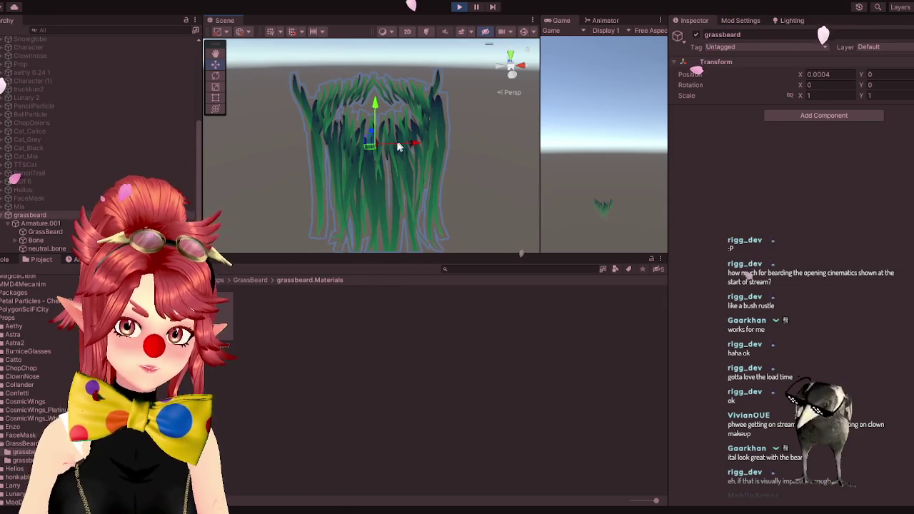
- Select Armature.001, shake the grass beard along X repeatedly, and lower Elasticity slightly
click(63, 225)
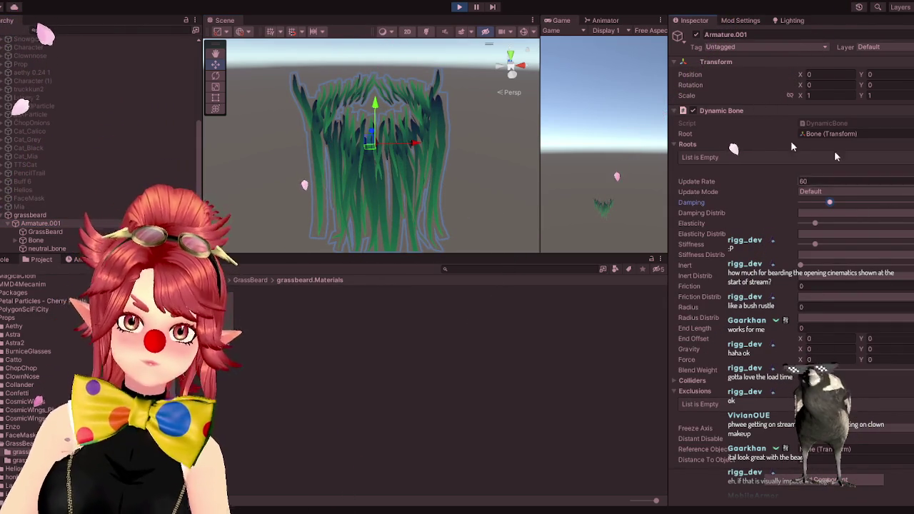
drag(410, 143, 432, 145)
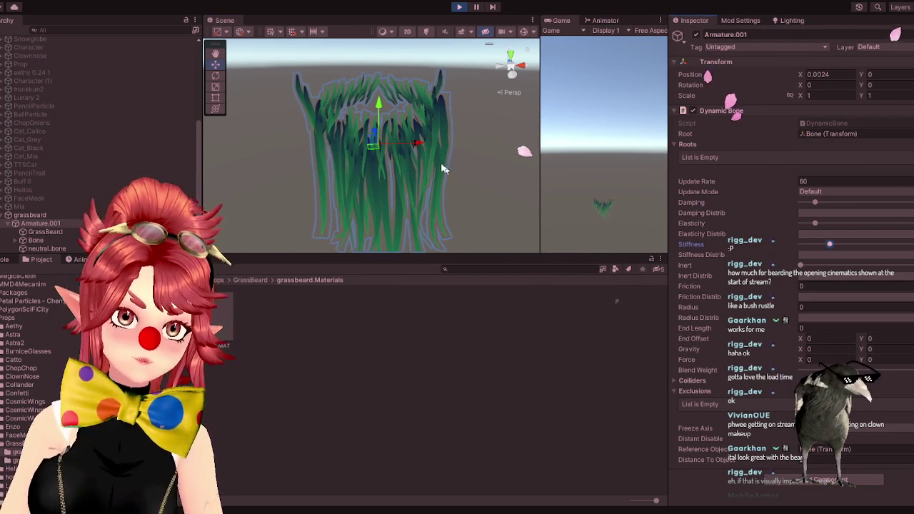
drag(421, 147, 406, 146)
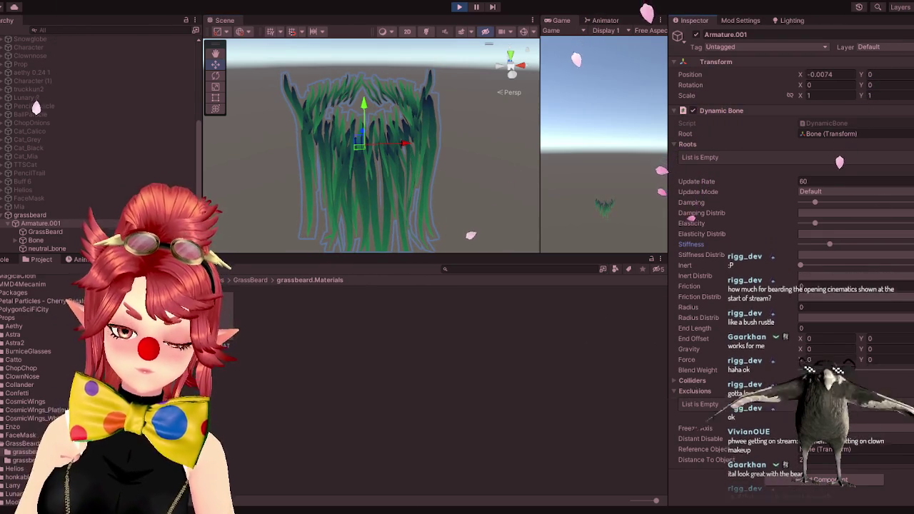
drag(404, 143, 395, 144)
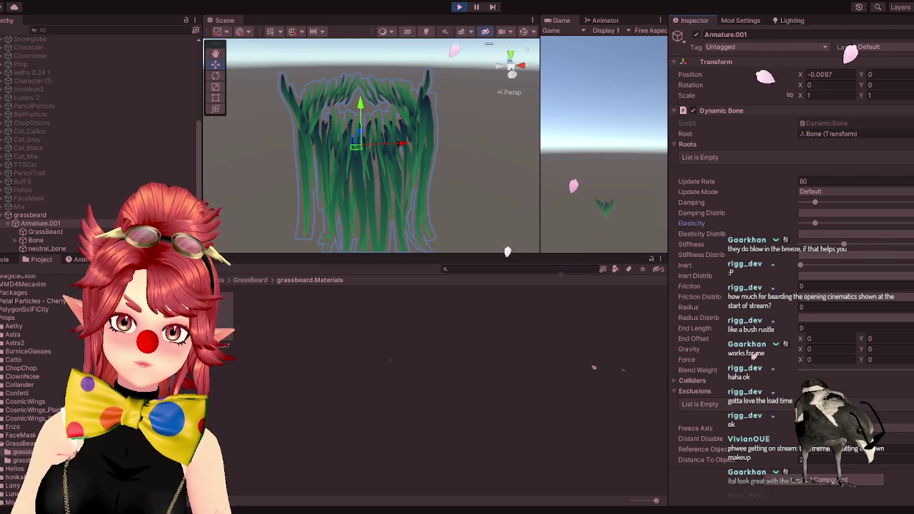
mouse_move(386, 139)
mouse_down()
mouse_move(379, 147)
mouse_move(407, 142)
mouse_up()
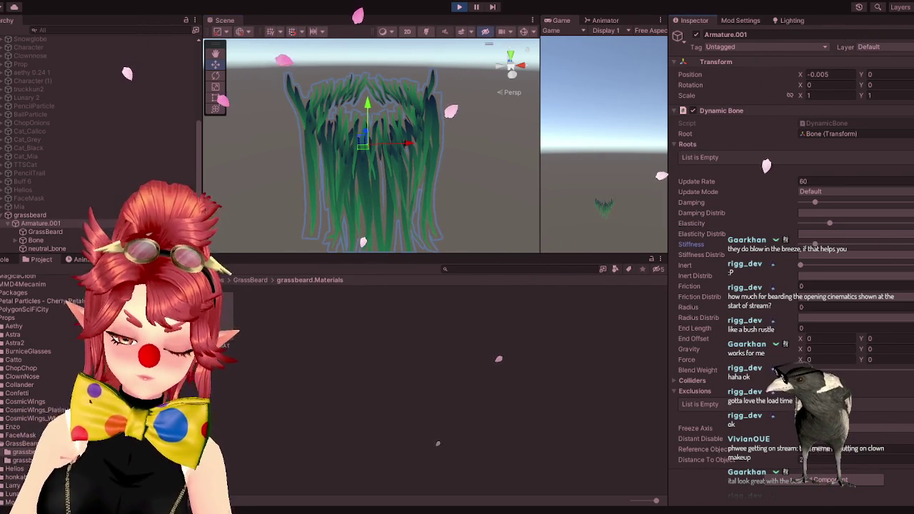
mouse_move(418, 148)
mouse_down()
mouse_move(388, 147)
mouse_move(414, 145)
mouse_up()
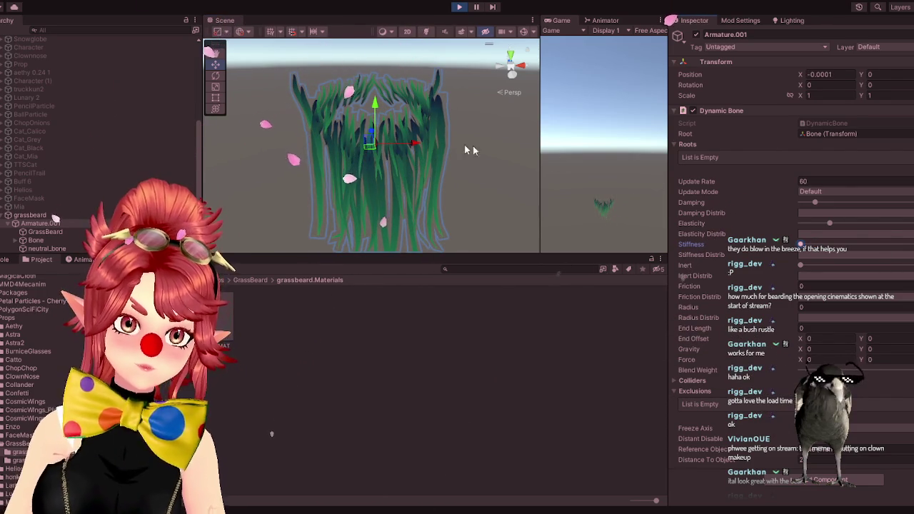
mouse_move(412, 148)
mouse_down()
mouse_move(398, 147)
mouse_move(414, 149)
mouse_up()
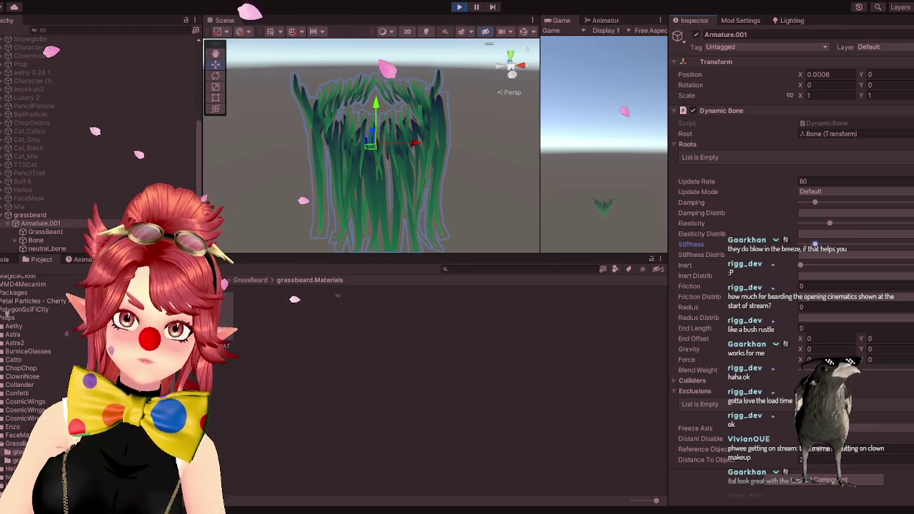
click(815, 223)
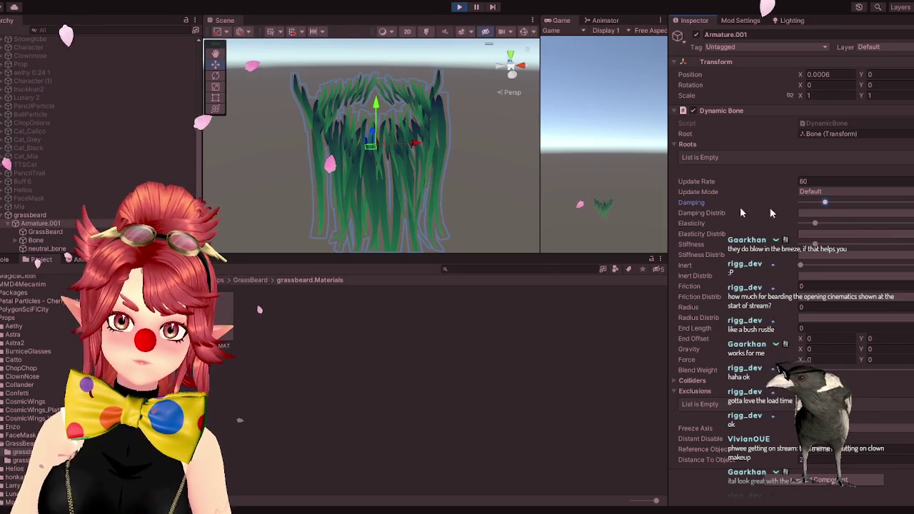
mouse_move(411, 144)
mouse_down()
mouse_move(400, 144)
mouse_move(430, 143)
mouse_up()
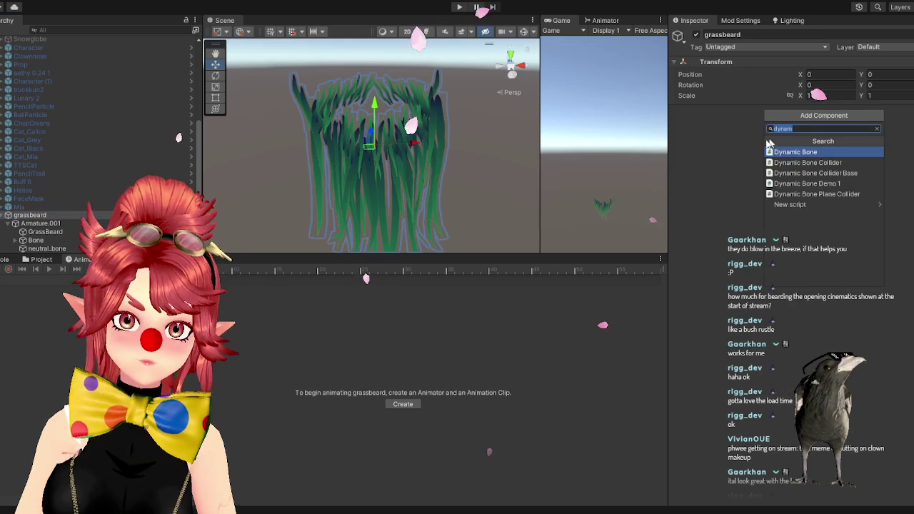
- Add an Animator component to grassbeard via an 'ani' search, leaving its Controller unassigned
text(ani)
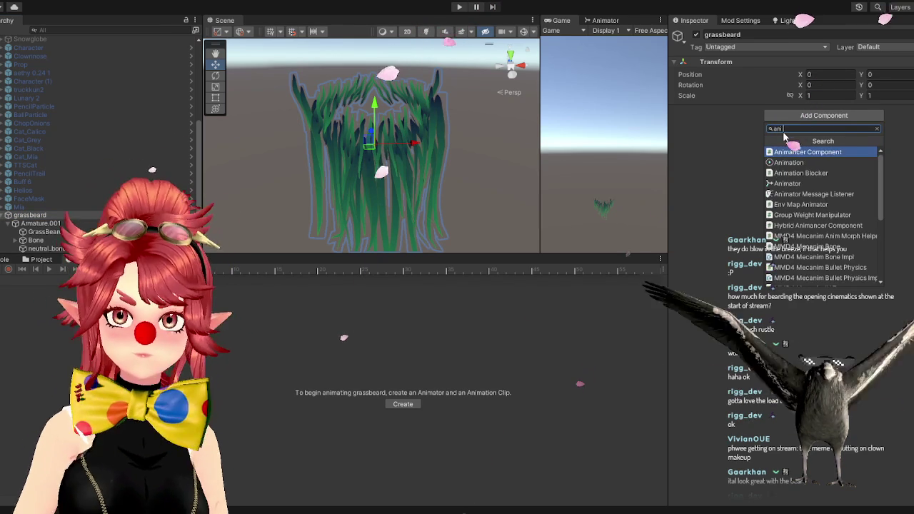
click(788, 184)
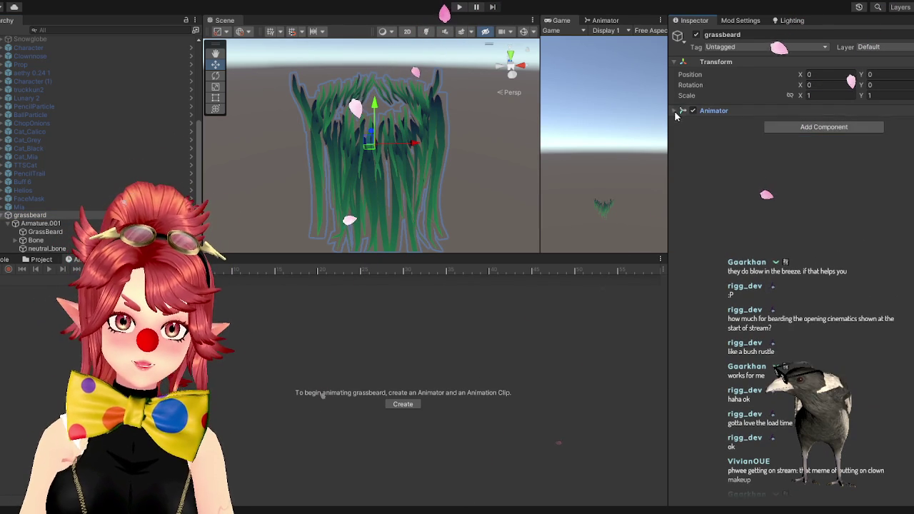
click(675, 111)
click(905, 122)
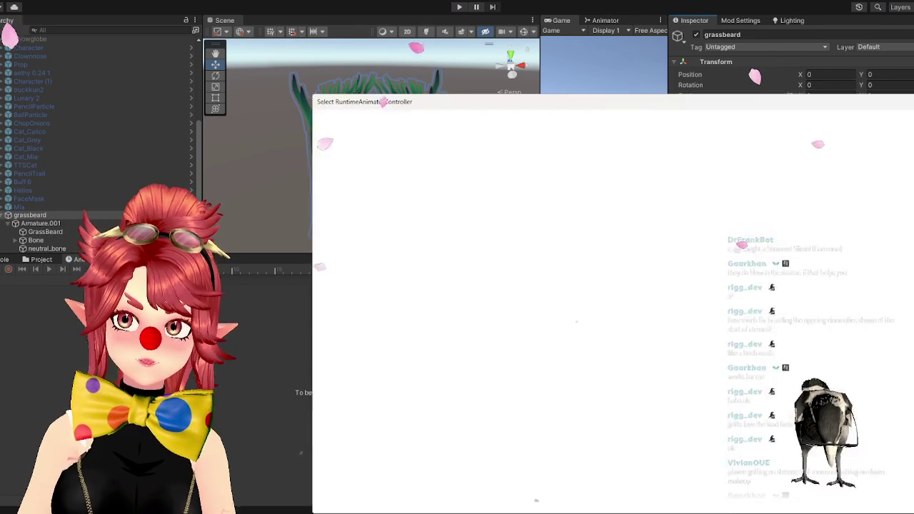
key(Escape)
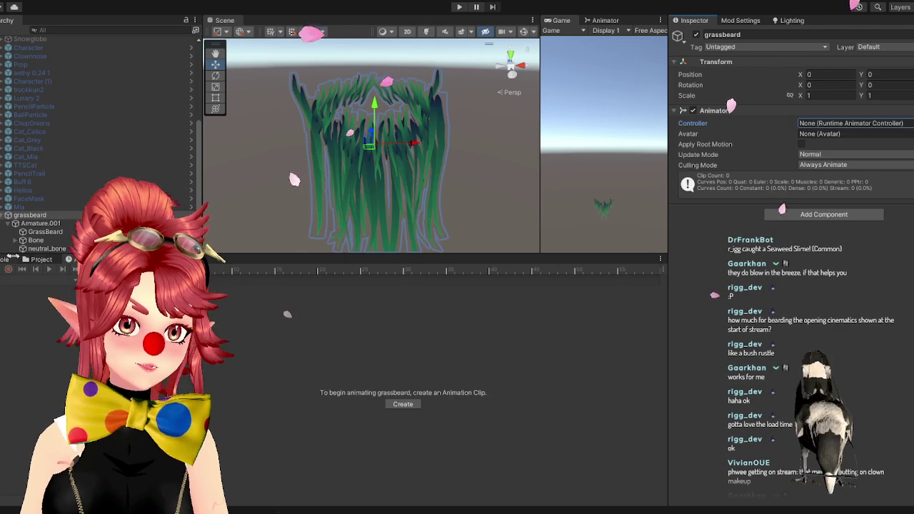
- Switch to the Project panel, dismiss the grassbeard.Materials folder menu, and select the Move tool
click(41, 259)
right_click(285, 363)
click(29, 215)
key(w)
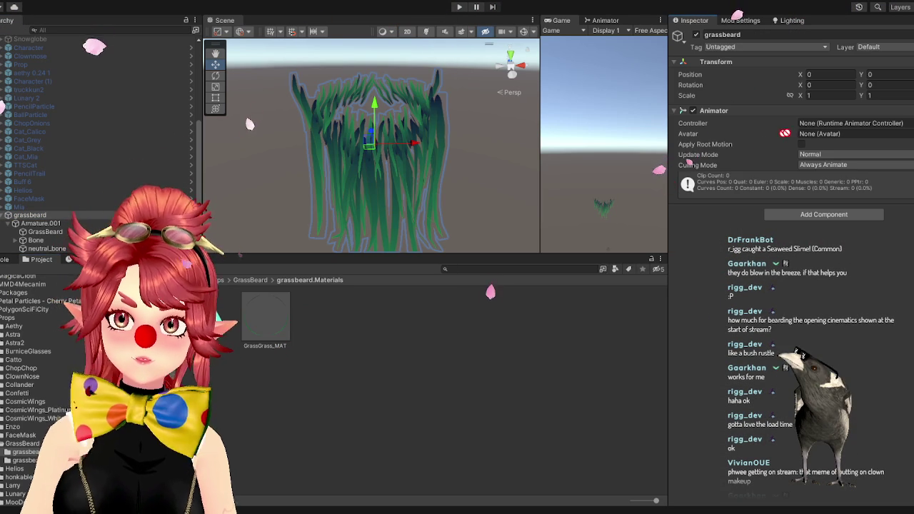
- Create an Animator Controller named 'beard' in the grassbeard.Materials folder
right_click(369, 348)
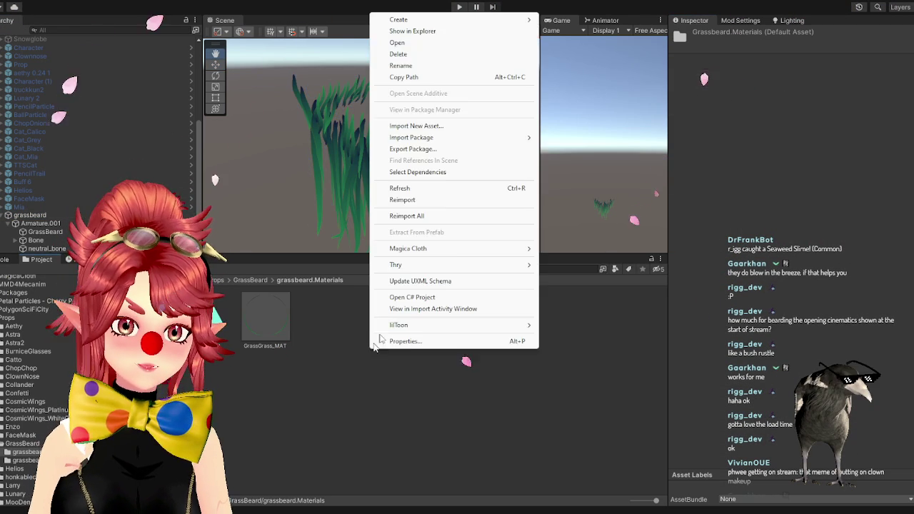
mouse_move(400, 19)
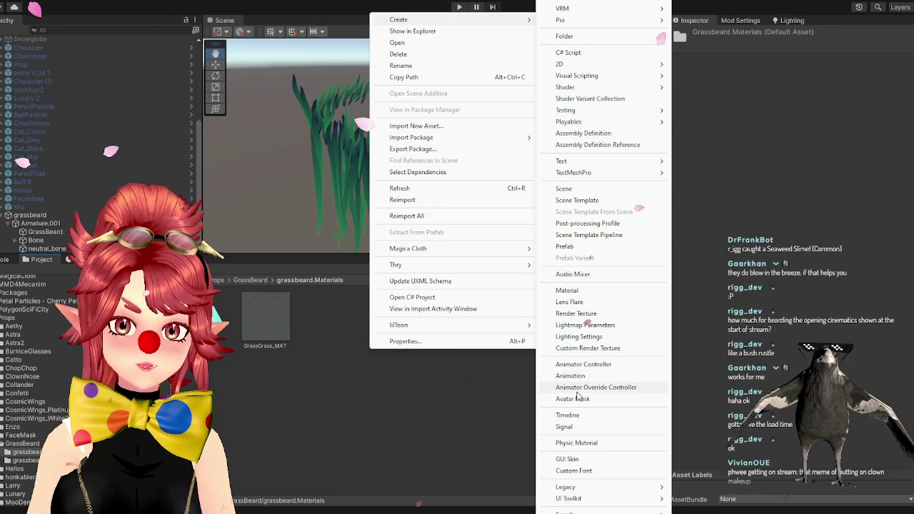
click(584, 364)
text(beard)
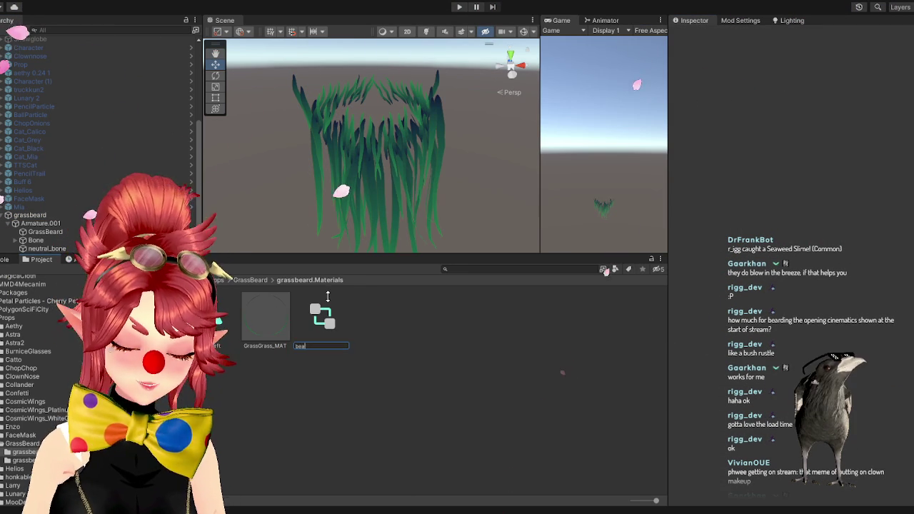
key(Return)
- Drag the beard controller into grassbeard's Animator Controller field
click(266, 318)
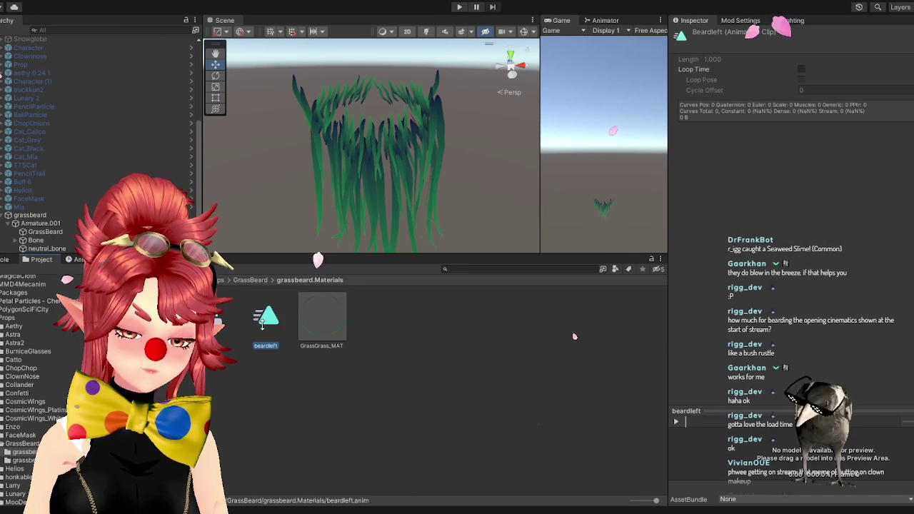
click(30, 215)
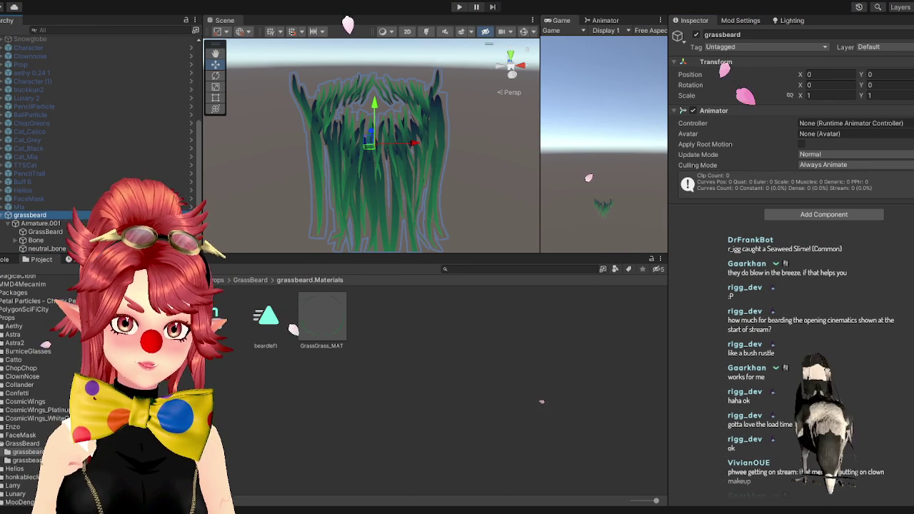
drag(215, 314, 850, 131)
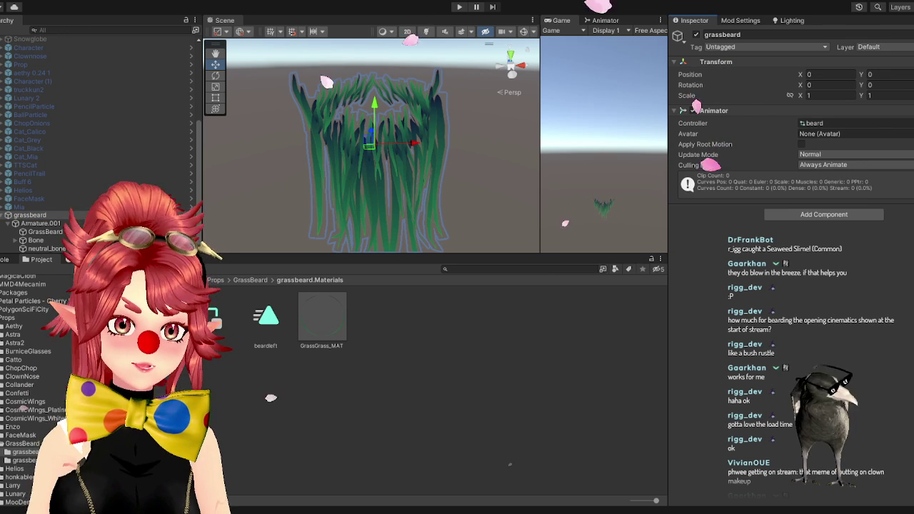
- Add the beardleft clip as the default state in the beard controller's Animator graph
click(605, 20)
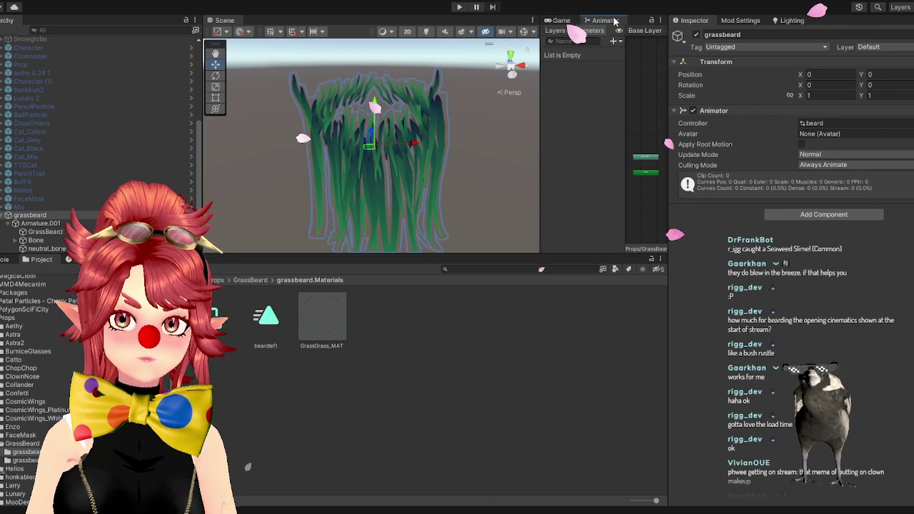
drag(539, 111, 436, 129)
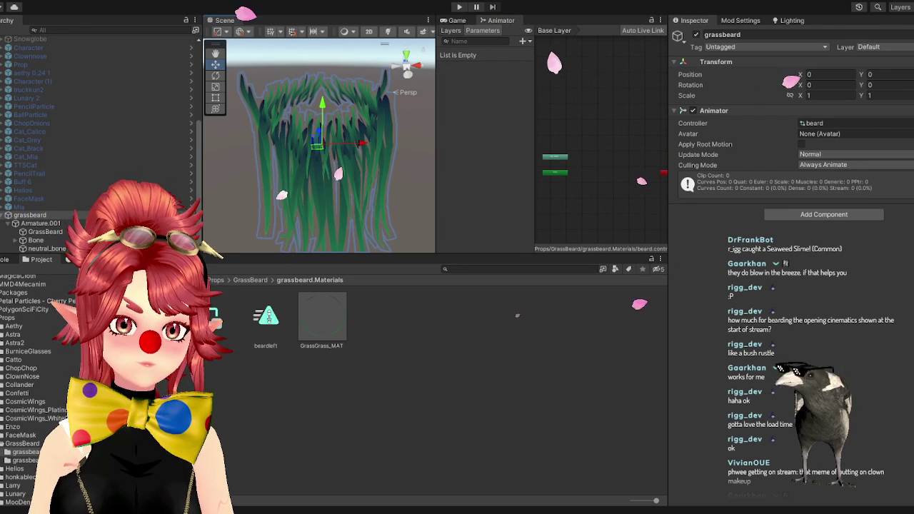
drag(550, 188, 591, 145)
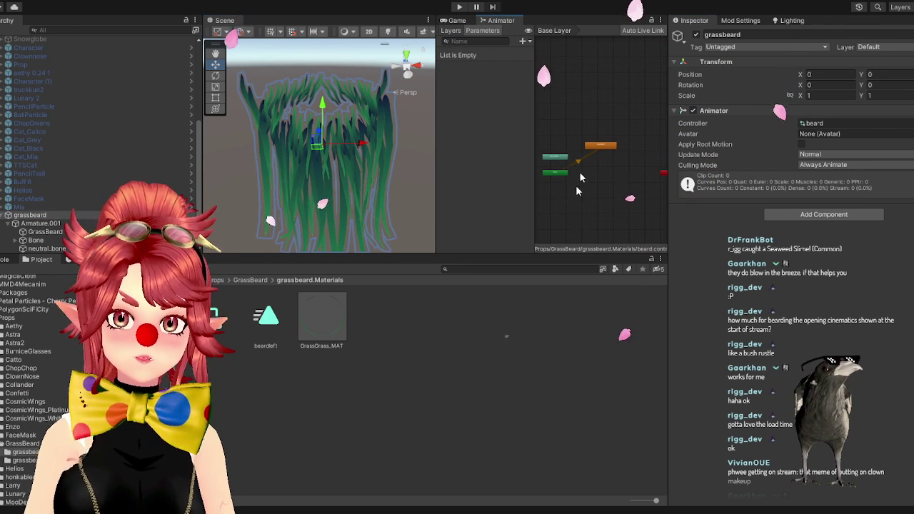
- Select the beardleft clip and bring up the Animation timeline with grassbeard selected
click(271, 326)
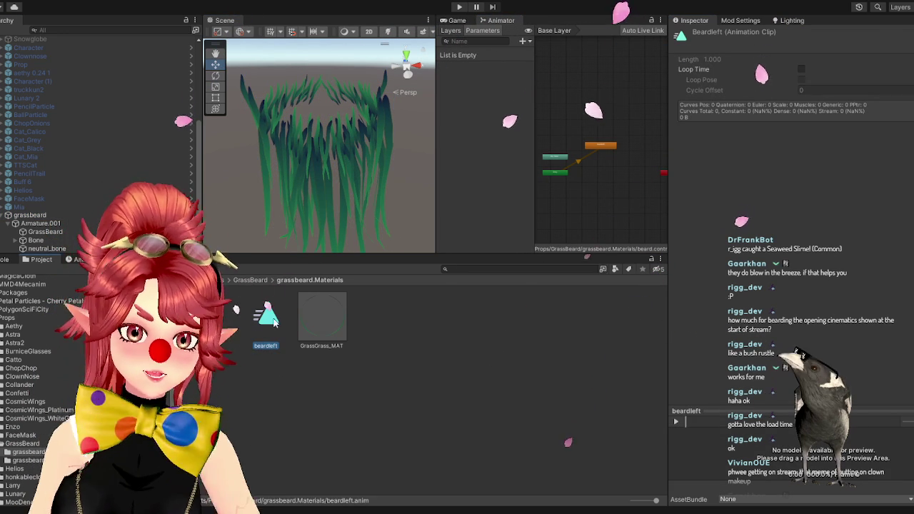
click(80, 259)
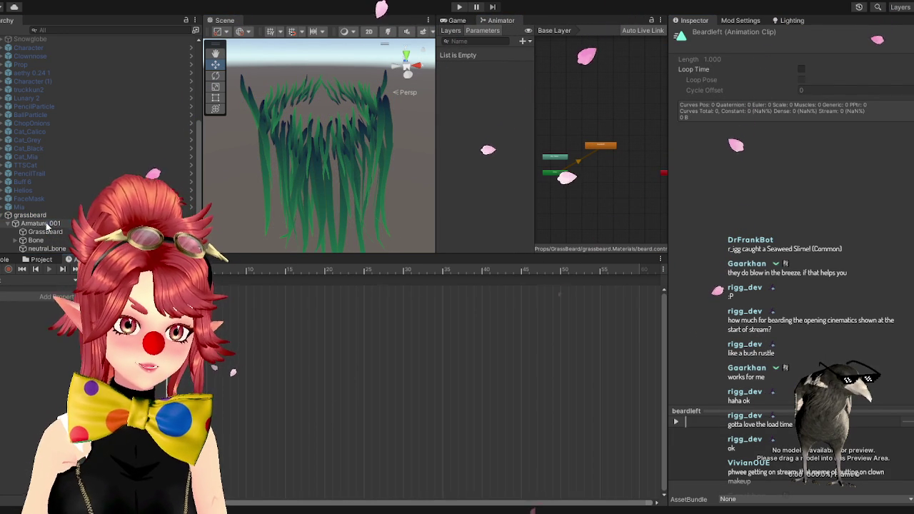
click(43, 223)
click(30, 215)
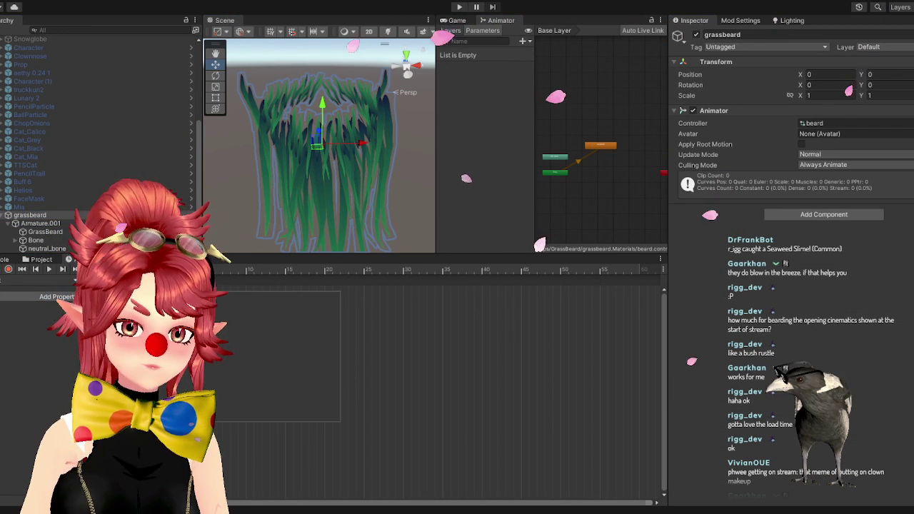
click(335, 308)
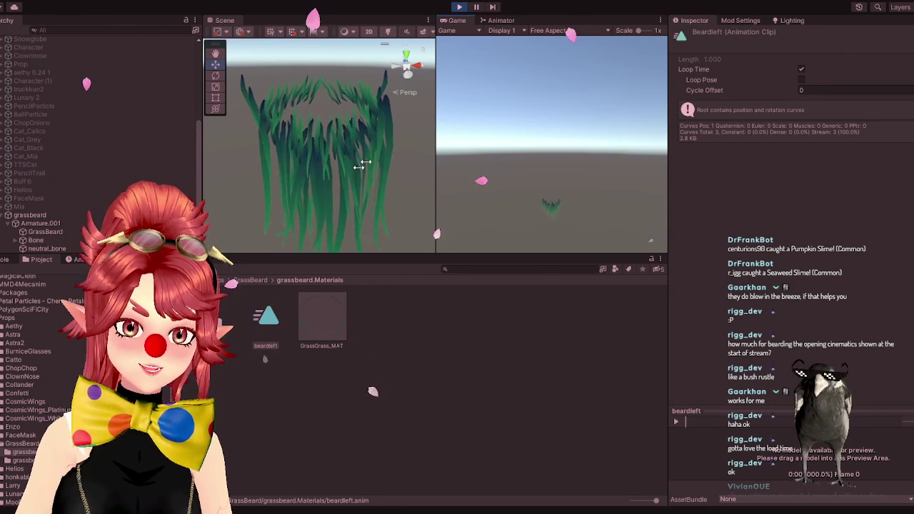
- Pick the grass beard in the Scene view, pan to it, then select Armature.001
click(314, 150)
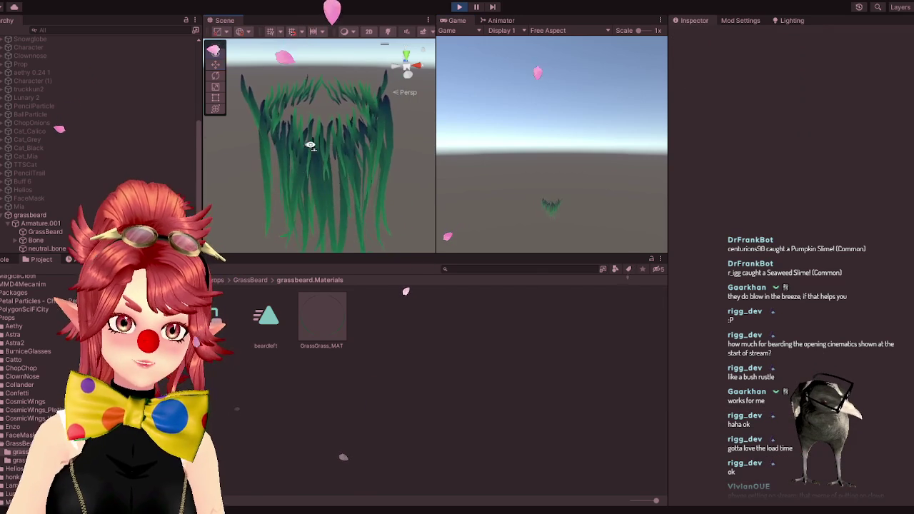
click(281, 167)
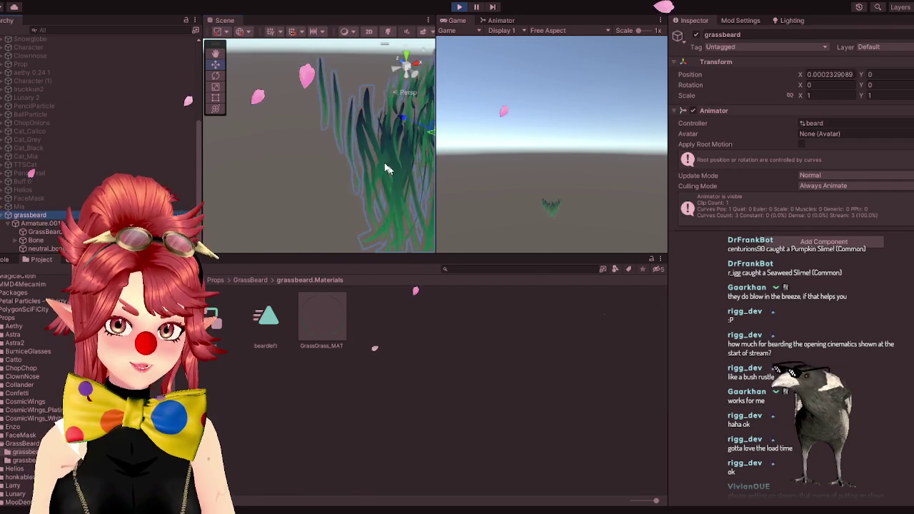
mouse_move(366, 158)
mouse_down()
mouse_move(336, 177)
mouse_move(367, 158)
mouse_move(406, 162)
mouse_move(299, 193)
mouse_move(337, 206)
mouse_move(179, 197)
mouse_move(362, 184)
mouse_move(306, 192)
mouse_move(295, 183)
mouse_move(343, 187)
mouse_move(363, 206)
mouse_move(343, 207)
mouse_move(338, 196)
mouse_up()
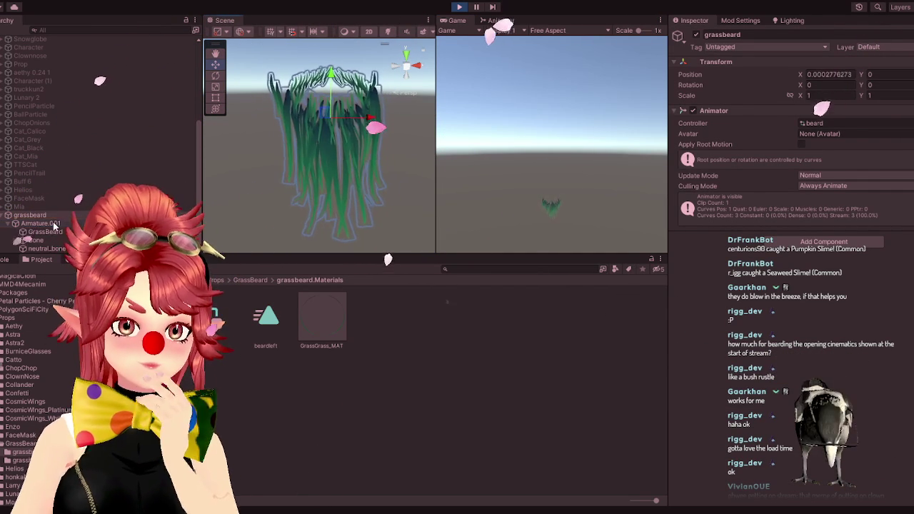
click(43, 224)
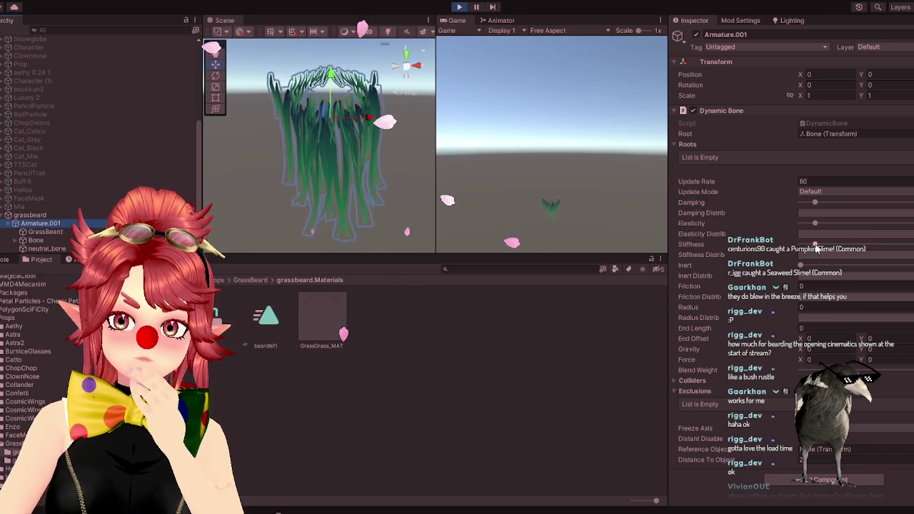
- Fine-tune Dynamic Bone stiffness and elasticity upward, then run and stop the scene to test the sway
mouse_move(801, 246)
mouse_down()
mouse_move(899, 253)
mouse_move(808, 225)
mouse_up()
click(878, 224)
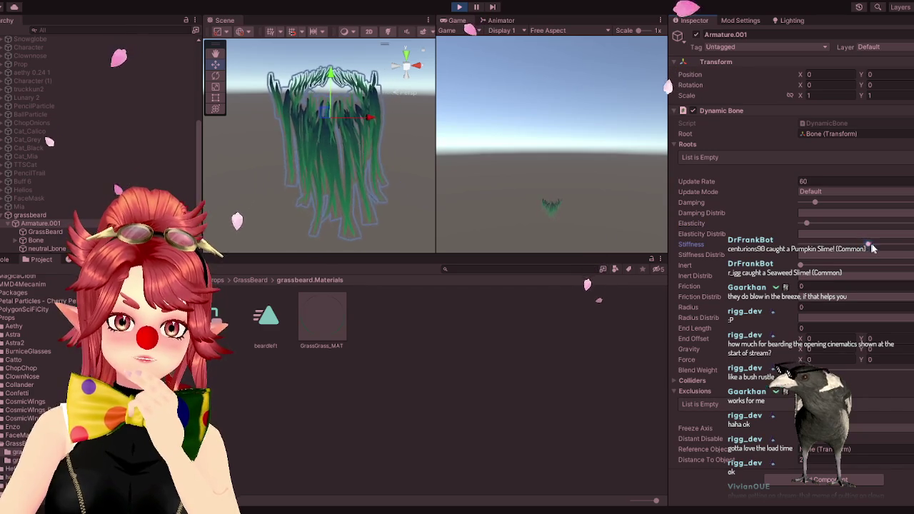
click(806, 226)
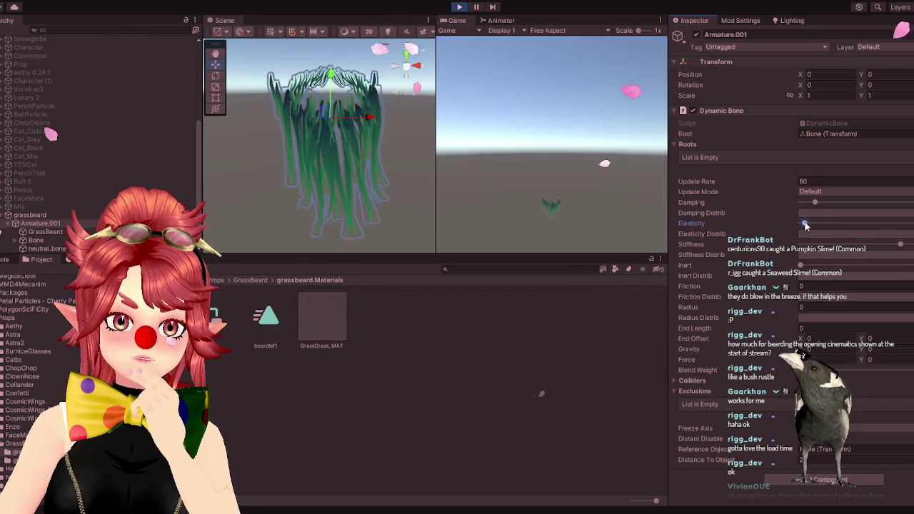
click(890, 245)
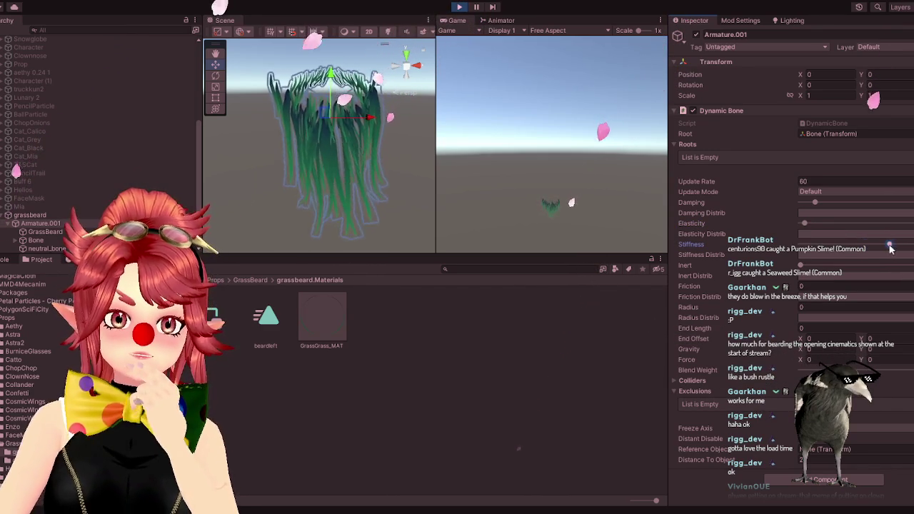
drag(872, 246, 898, 255)
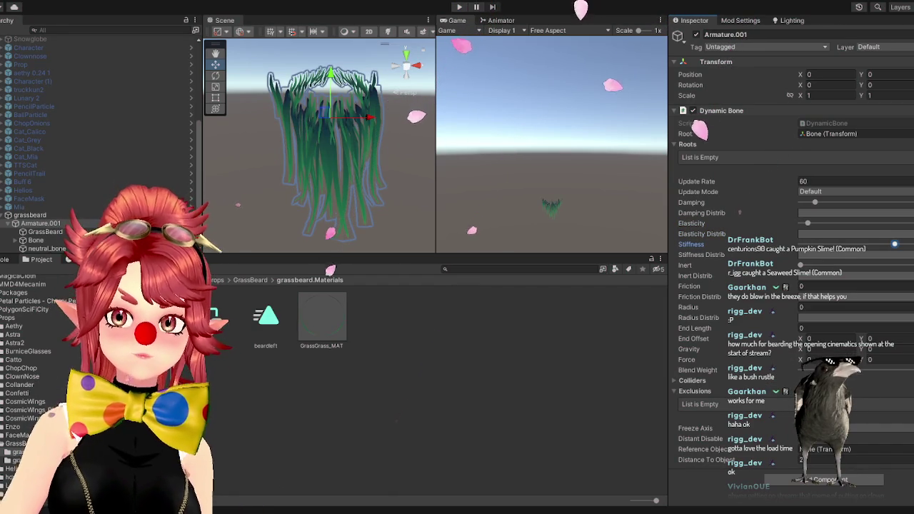
click(460, 7)
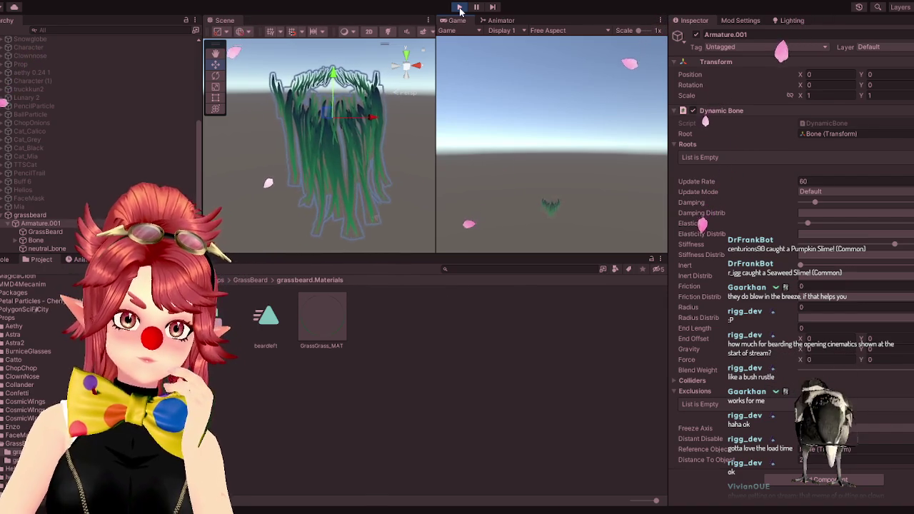
click(460, 7)
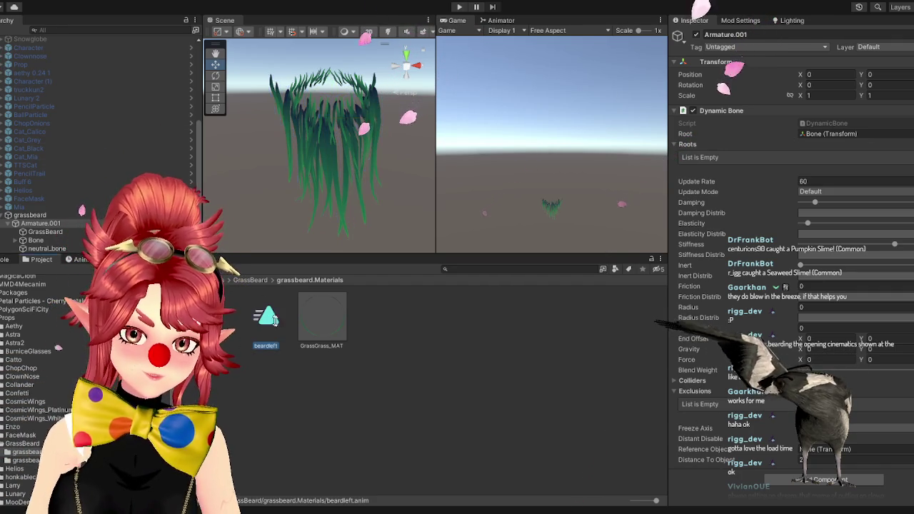
- Create a new animation clip named 'wiggle' in the grassbeard.Materials folder
click(281, 337)
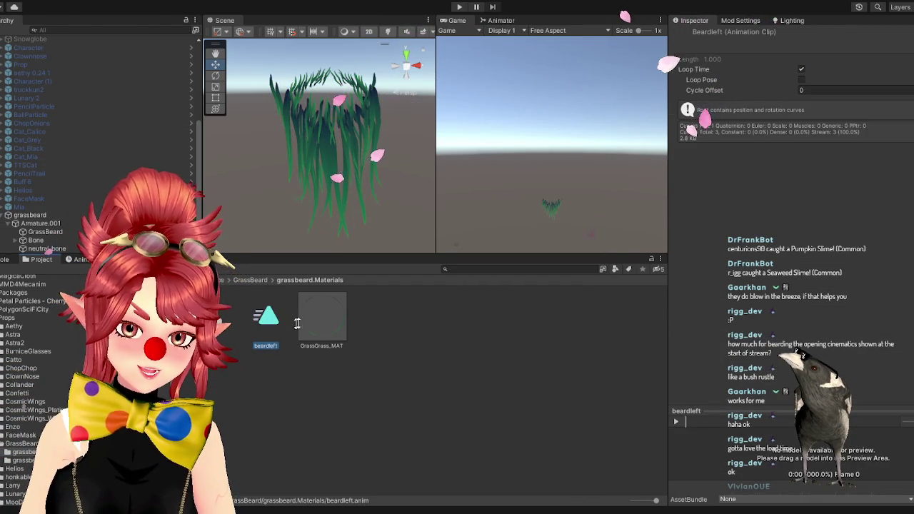
click(297, 324)
right_click(389, 324)
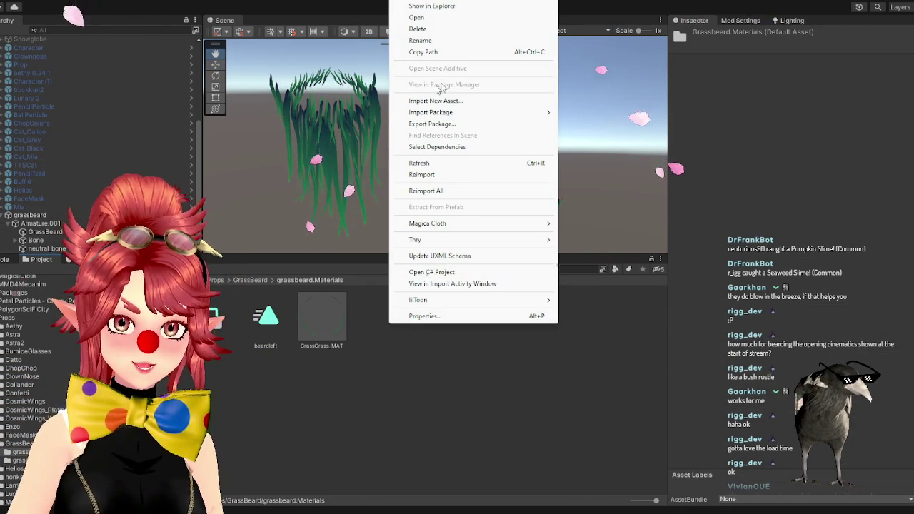
mouse_move(482, 5)
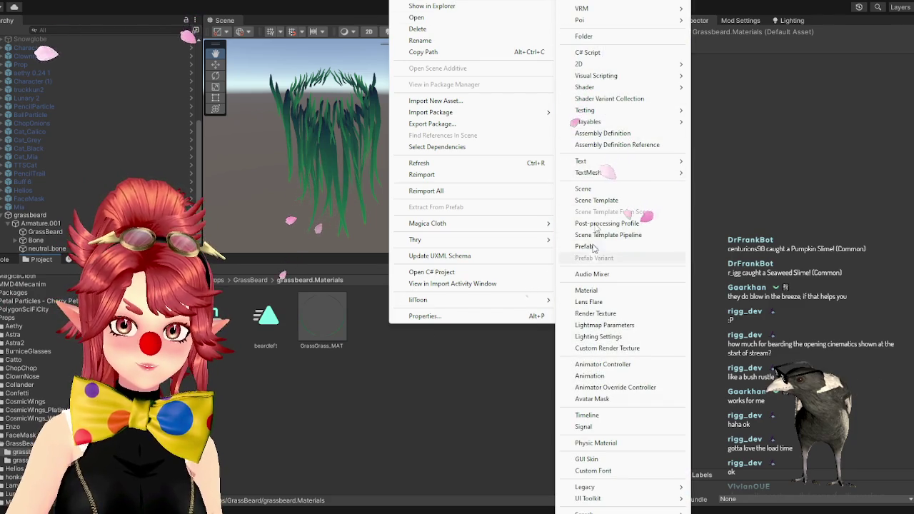
click(597, 376)
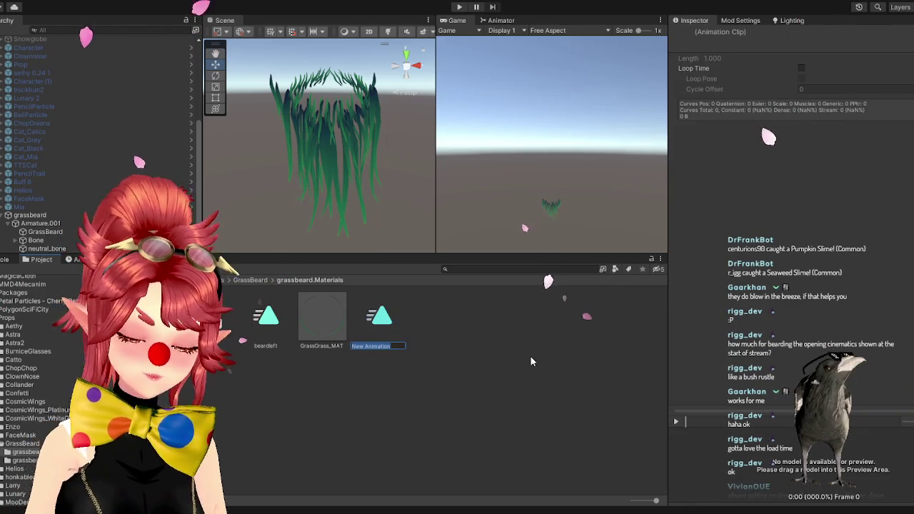
text(wiggle)
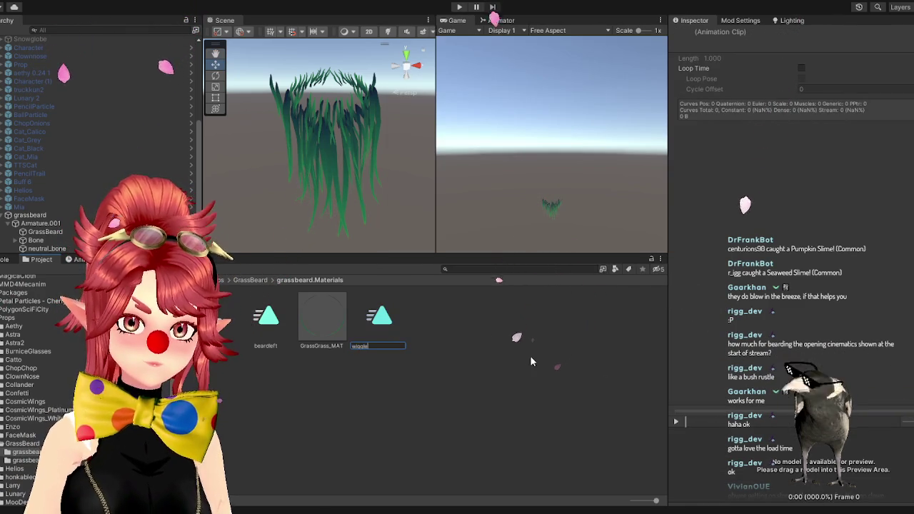
key(Return)
click(496, 20)
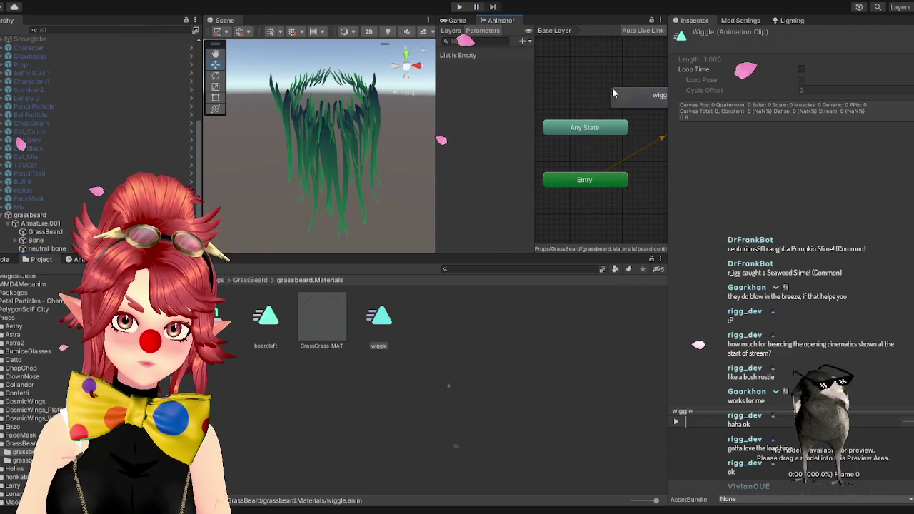
- Make a transition from Any State to the wiggle state
click(568, 139)
right_click(575, 140)
click(608, 143)
click(600, 68)
- Add a Trigger parameter named 'wiggle' to the beard controller
click(523, 41)
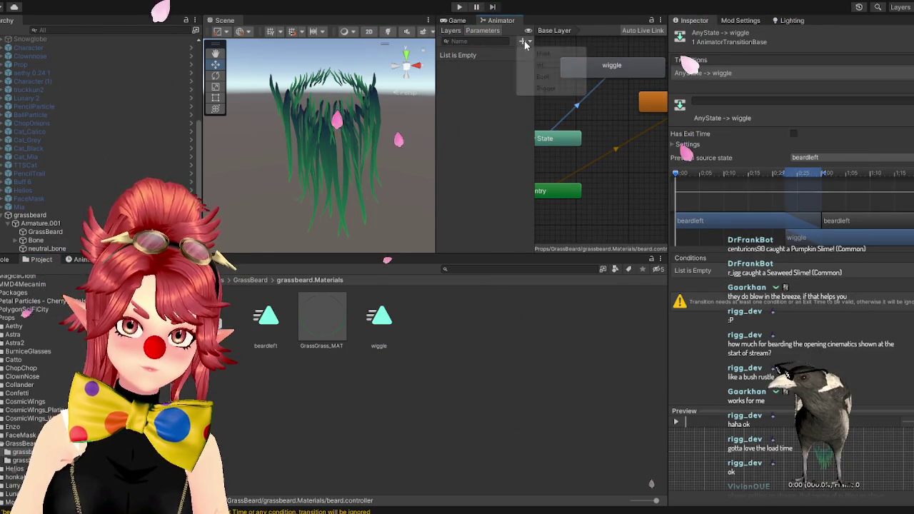
click(537, 86)
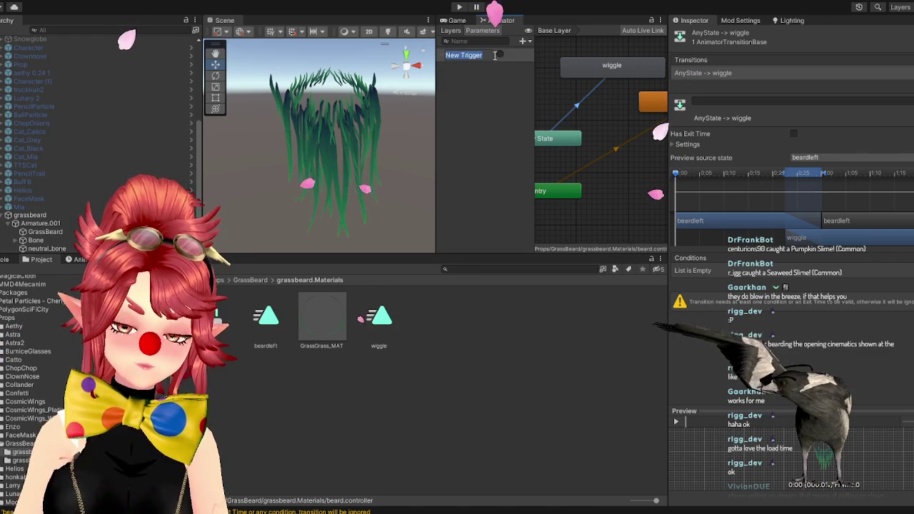
text(wiggle)
key(Return)
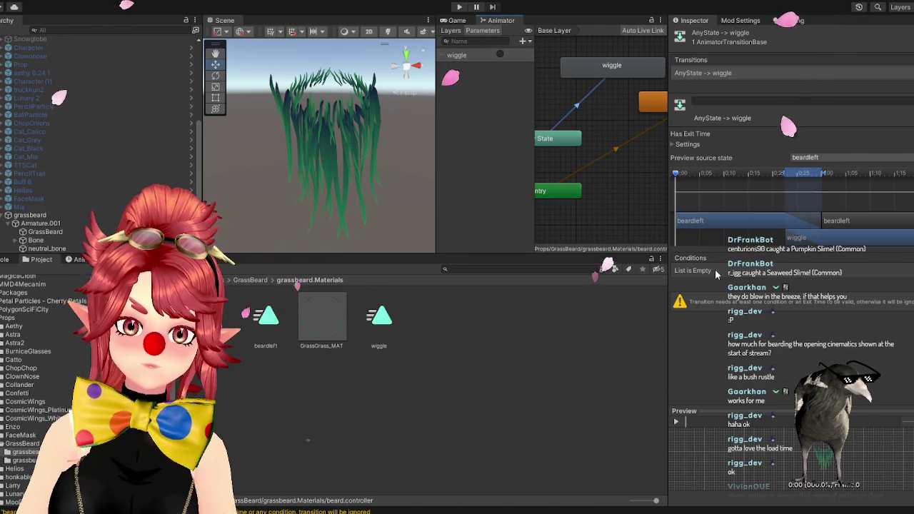
- Add a condition on the wiggle trigger to the Any State-to-wiggle transition
click(889, 284)
click(739, 272)
click(699, 304)
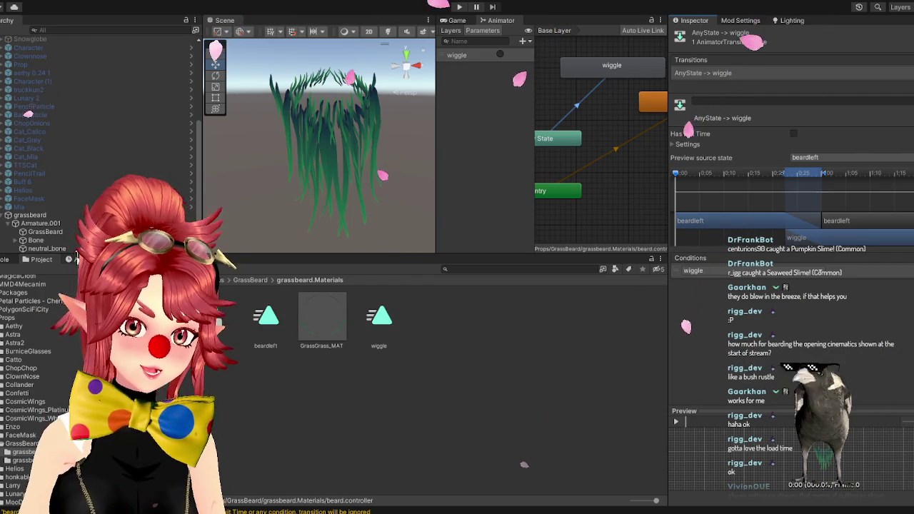
click(79, 260)
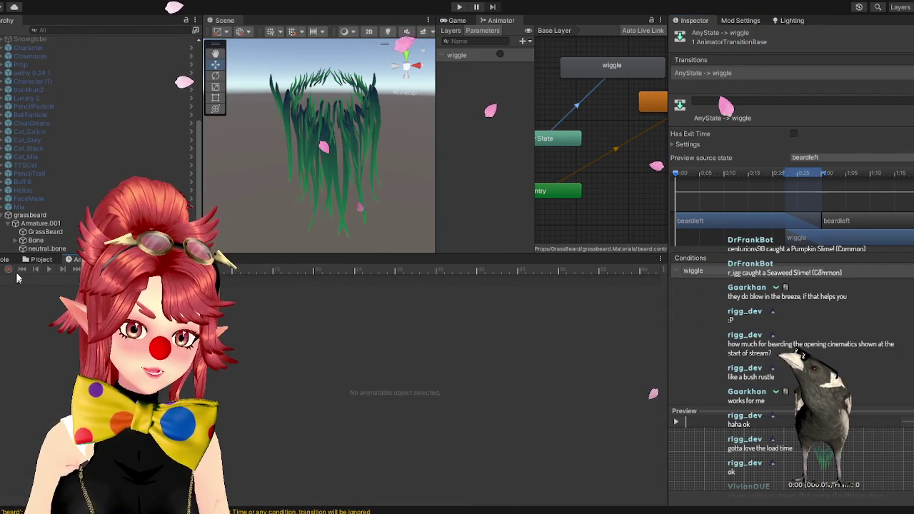
- Switch the Animation window to the wiggle clip and add Bone Rotation with x, y, z curves
click(29, 215)
click(7, 286)
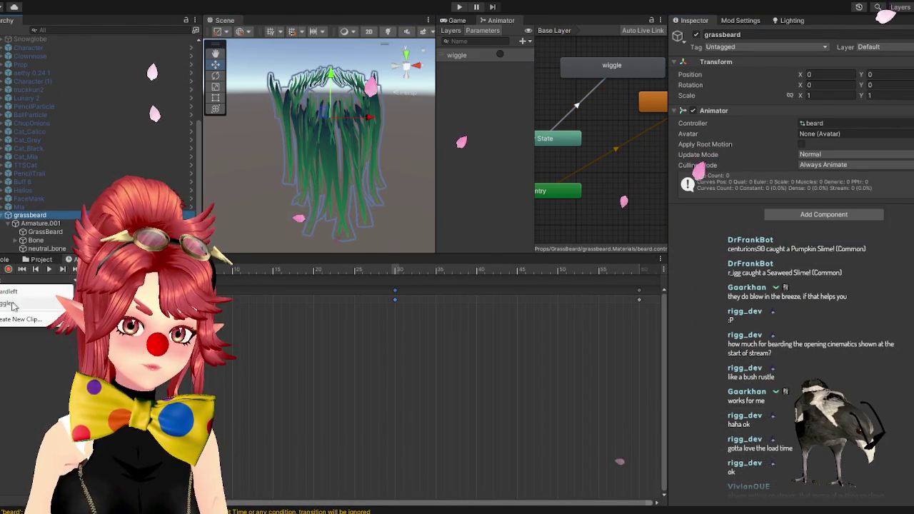
click(38, 301)
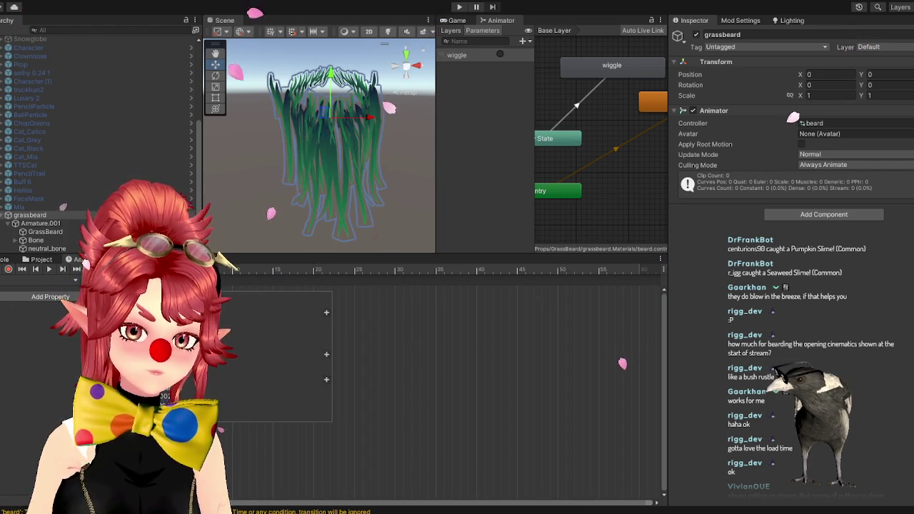
click(326, 312)
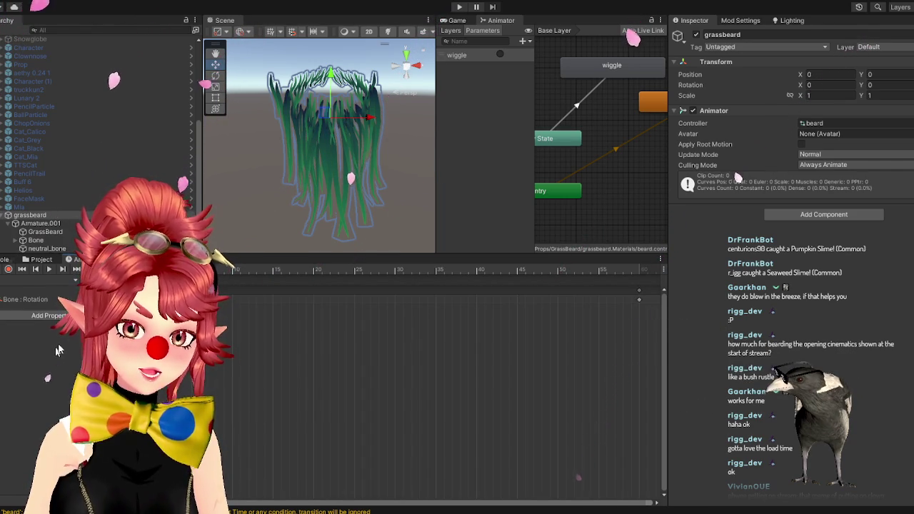
click(3, 299)
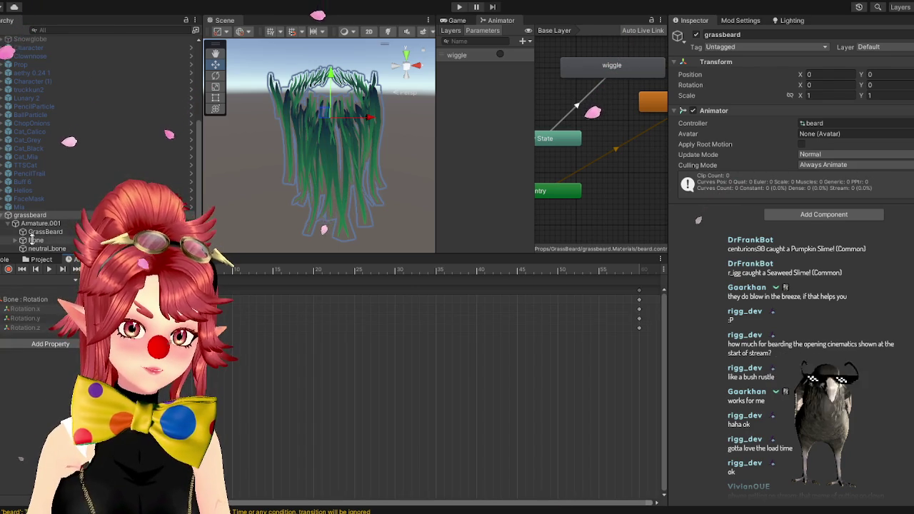
click(38, 240)
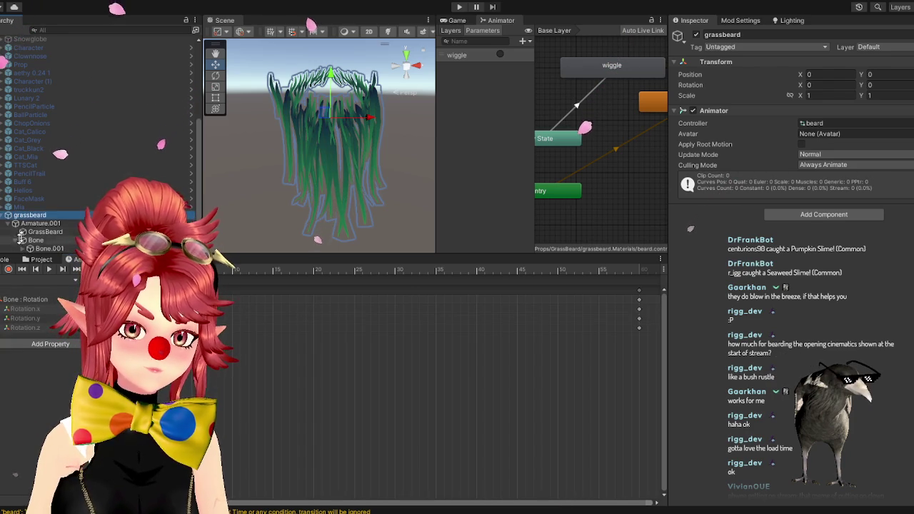
- Rotate the Bone with the Rotate tool, undo the overshoot, and set Rotation X to -10
click(215, 75)
mouse_move(290, 112)
mouse_down()
mouse_move(309, 122)
mouse_move(293, 118)
mouse_up()
key(ctrl+z)
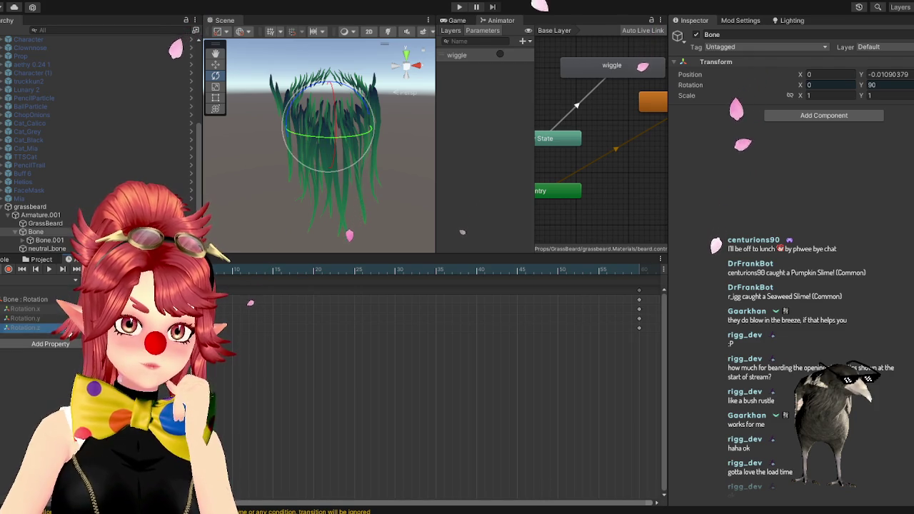
key(F2)
drag(289, 120, 283, 129)
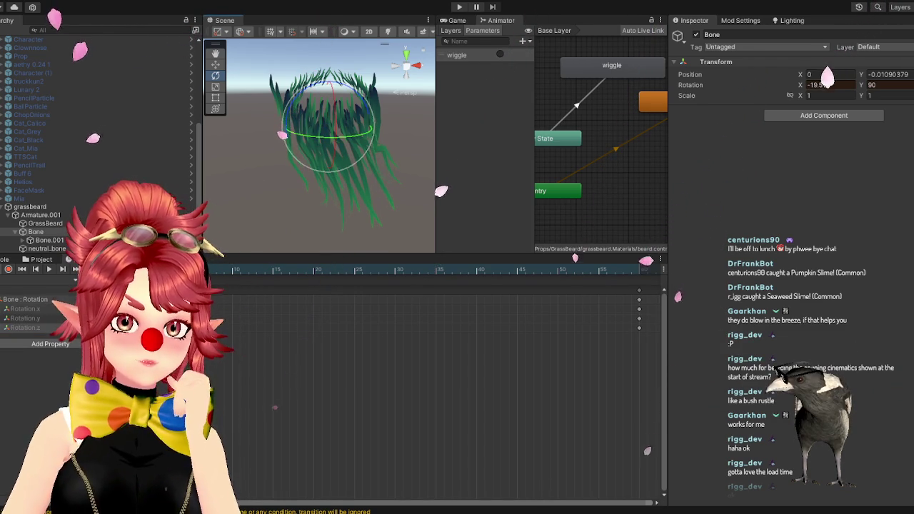
drag(287, 121, 290, 120)
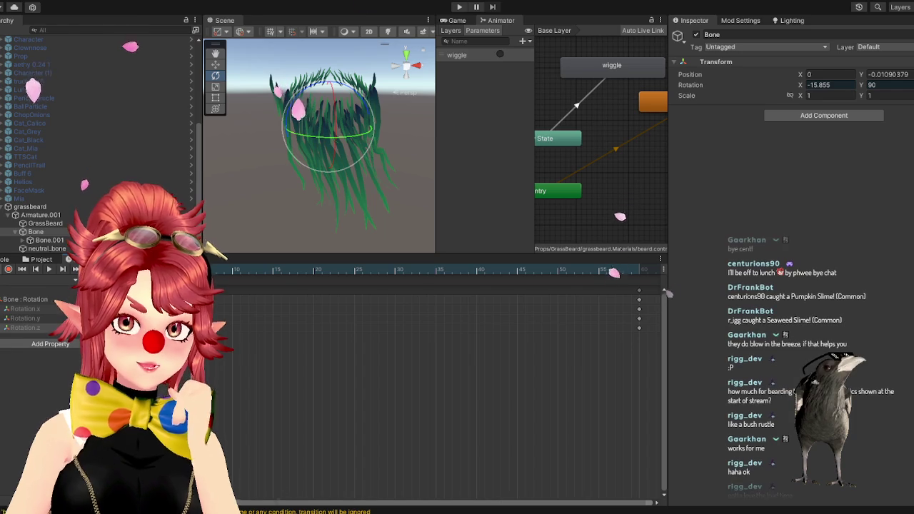
text(-10)
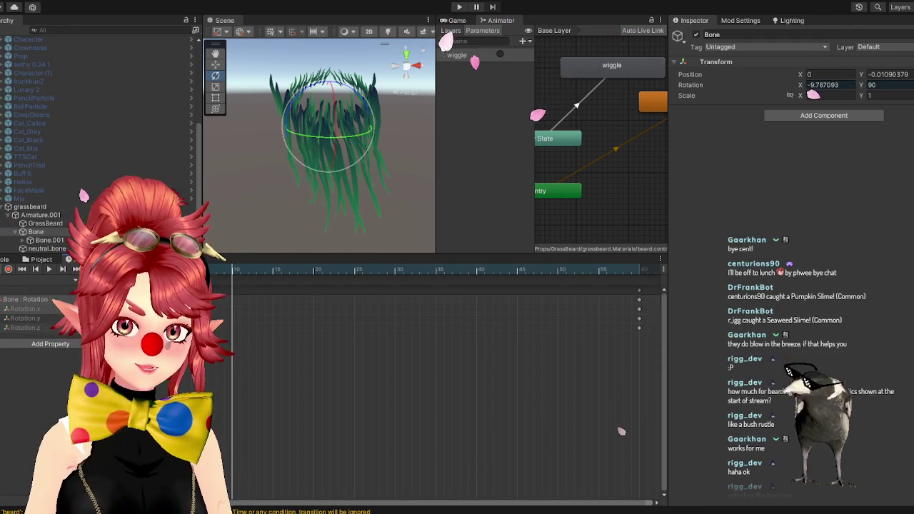
- Paste a rotation key at a later frame and pull the end keys earlier to shorten the clip
click(355, 273)
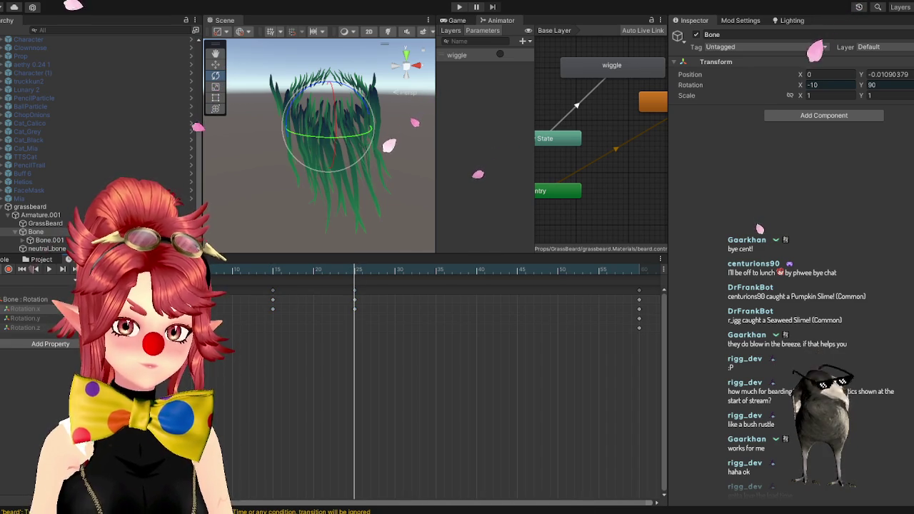
click(235, 272)
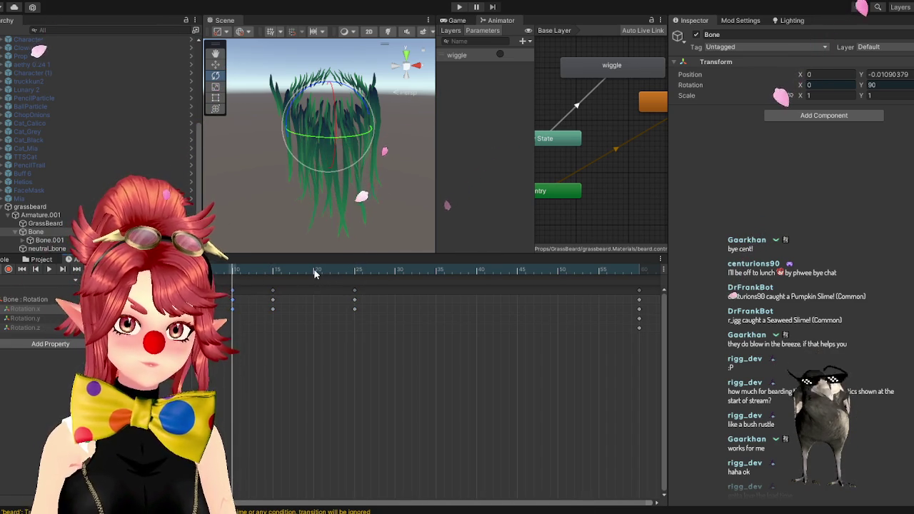
key(alt+period)
click(397, 273)
key(ctrl+v)
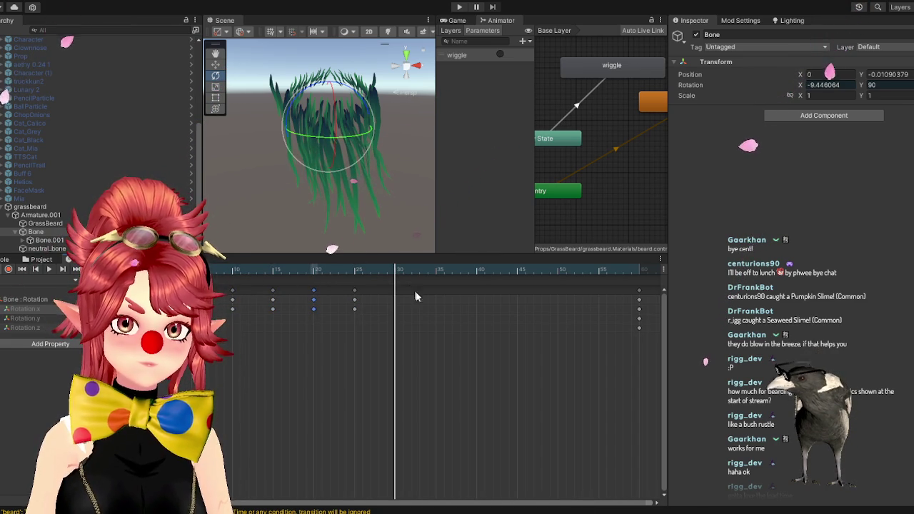
drag(640, 291, 397, 293)
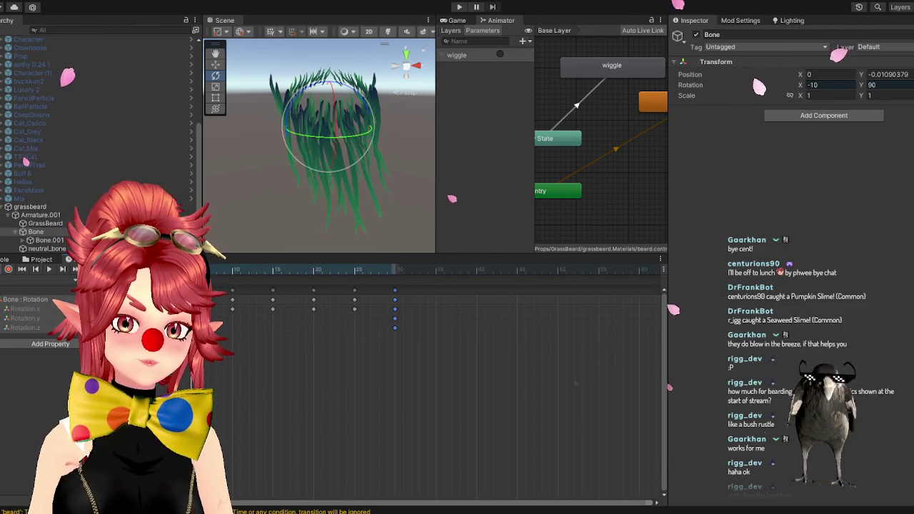
- Key Rotation X at 10, then copy and paste the swing keyframes to repeat the -10/10 swing
drag(266, 303, 277, 304)
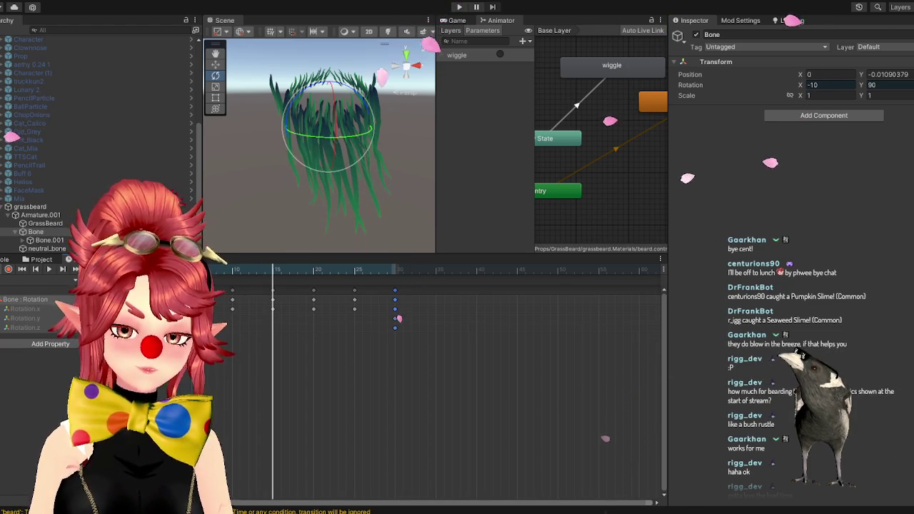
text(10)
mouse_move(264, 273)
mouse_down()
mouse_move(363, 279)
mouse_move(352, 284)
mouse_move(394, 270)
mouse_move(379, 270)
mouse_up()
mouse_move(310, 291)
mouse_down()
mouse_move(428, 360)
mouse_move(421, 357)
mouse_up()
key(period)
key(ctrl+v)
drag(382, 320, 383, 316)
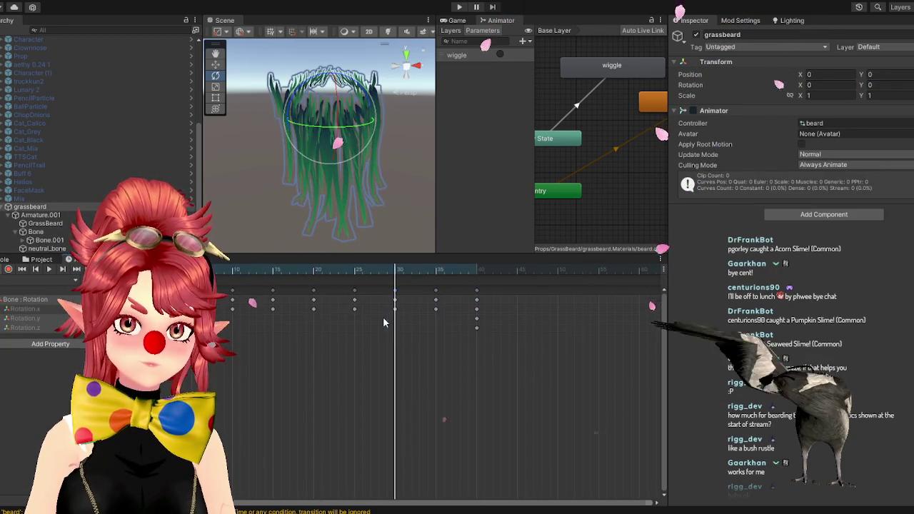
key(period)
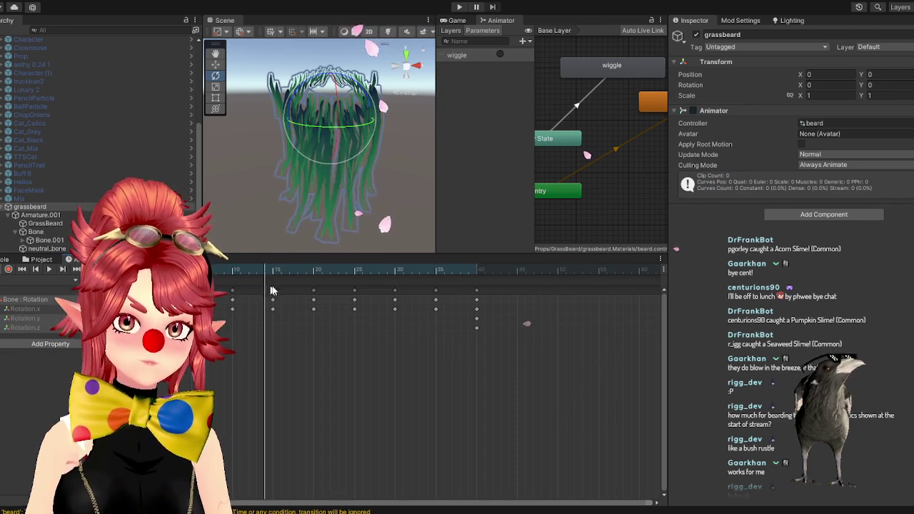
mouse_move(441, 307)
mouse_down()
mouse_move(468, 305)
mouse_move(390, 307)
mouse_move(471, 308)
mouse_move(239, 280)
mouse_move(355, 291)
mouse_up()
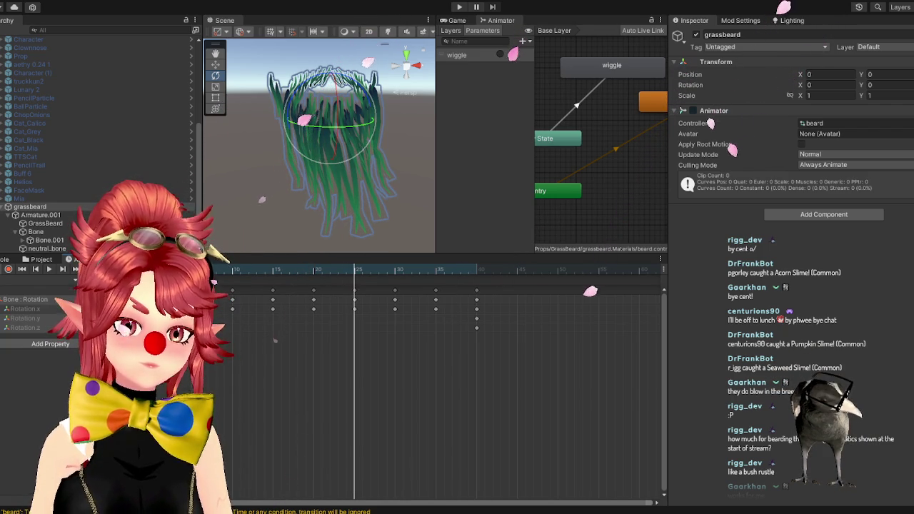
- Preview the beard pose at two frames and show the grassbeard.Materials folder
click(431, 274)
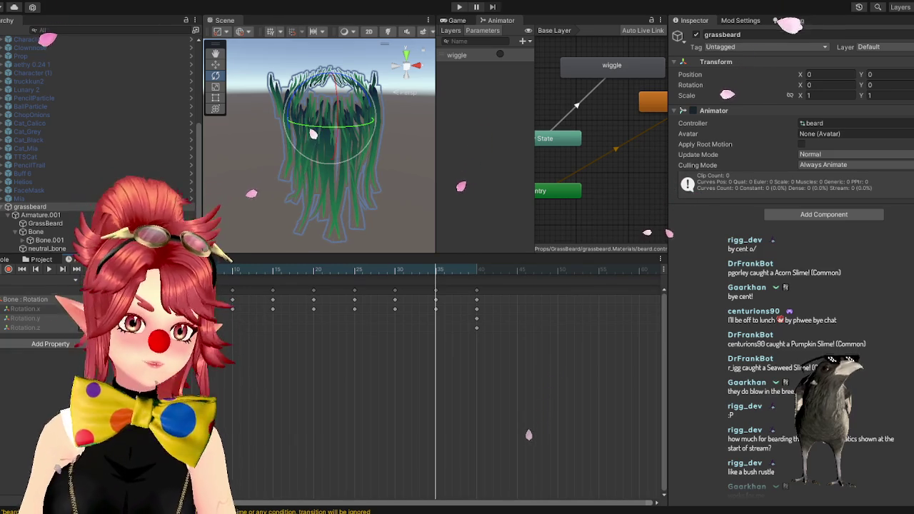
click(354, 272)
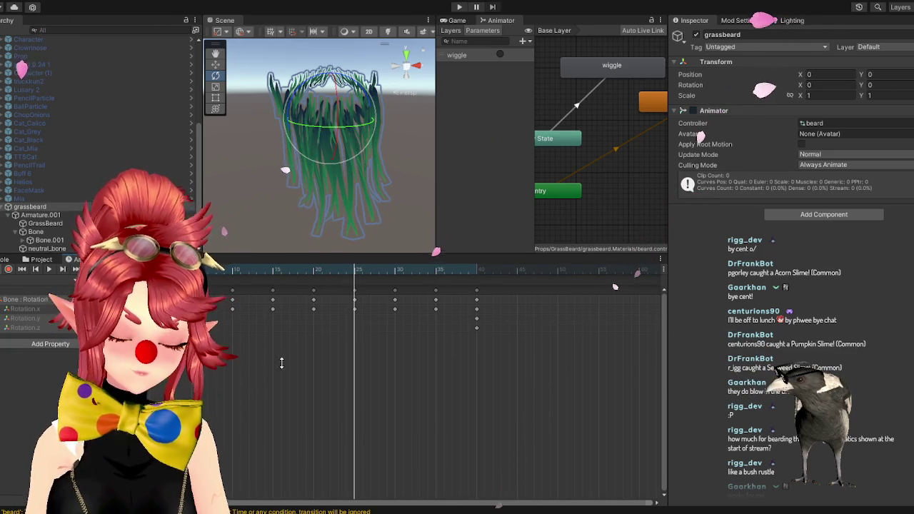
click(41, 259)
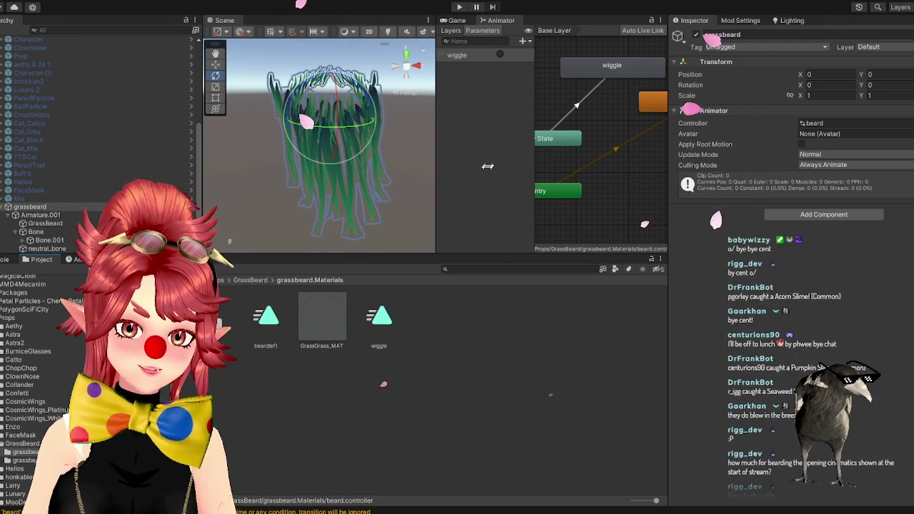
- Drag the Animator/Inspector splitter right, then orbit and shift the view around the grass beard
drag(666, 233, 790, 236)
drag(398, 162, 389, 190)
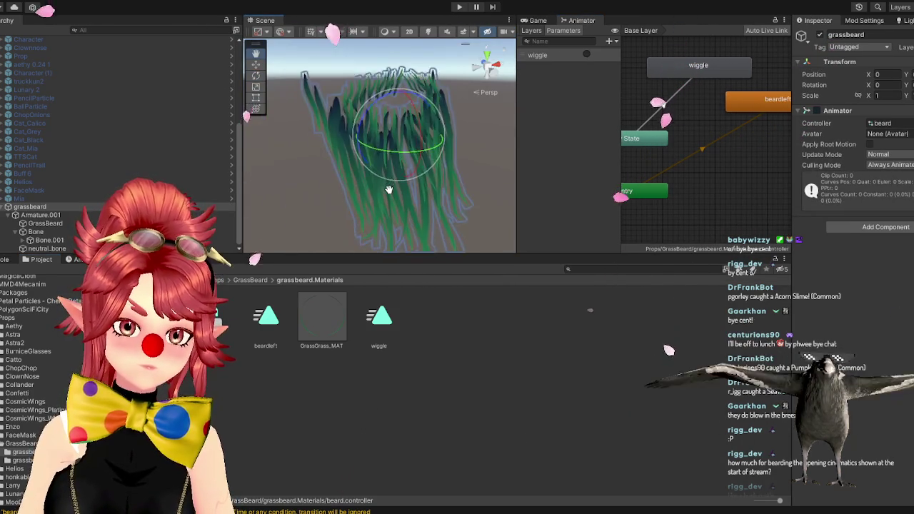
key(e)
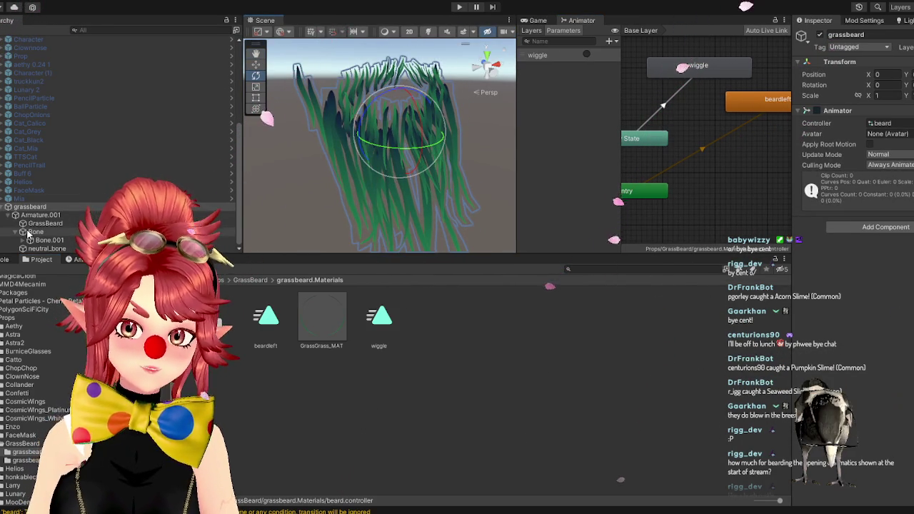
drag(432, 136, 475, 146)
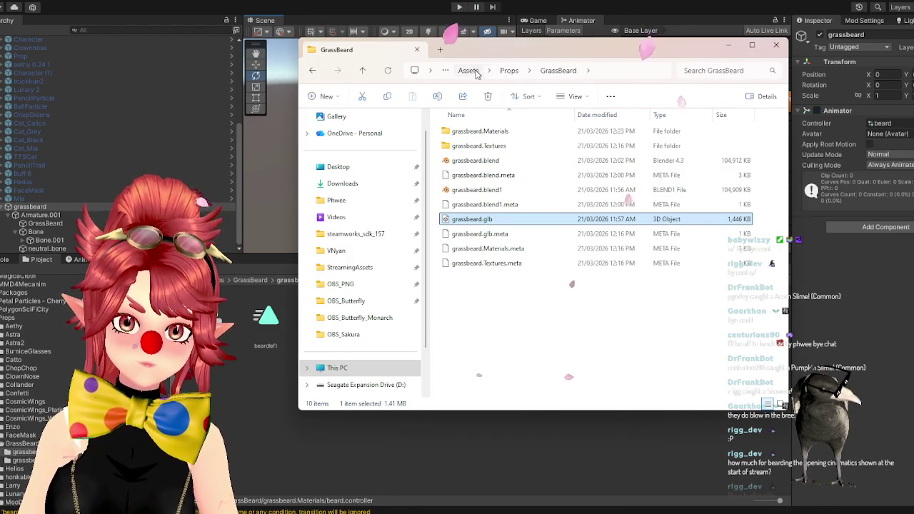
- Import flower.glb from OBS_Sakura > Models into grassbeard.Materials and add it under grassbeard
drag(489, 52, 427, 47)
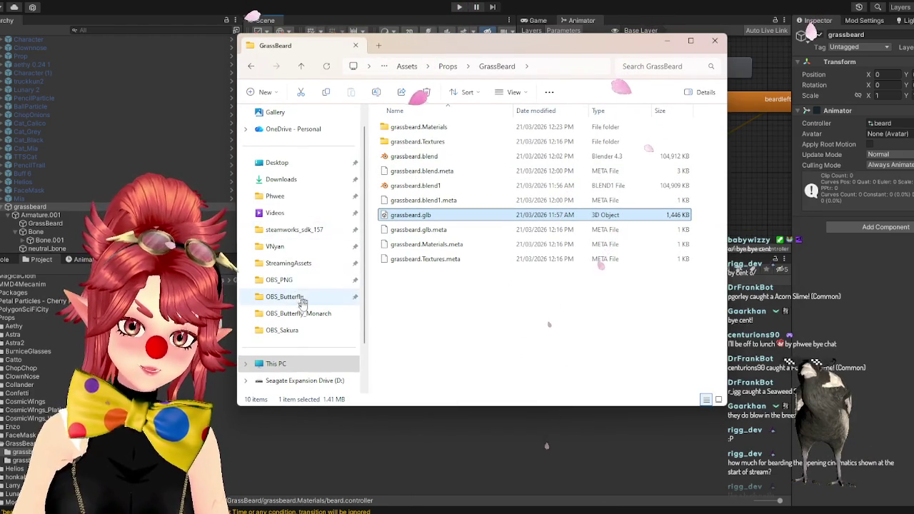
click(289, 330)
double_click(399, 127)
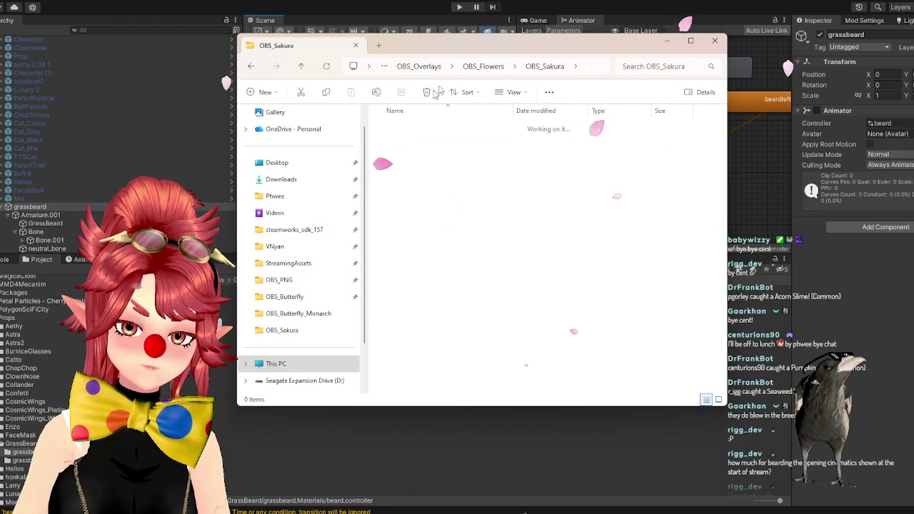
drag(428, 45, 668, 115)
click(643, 198)
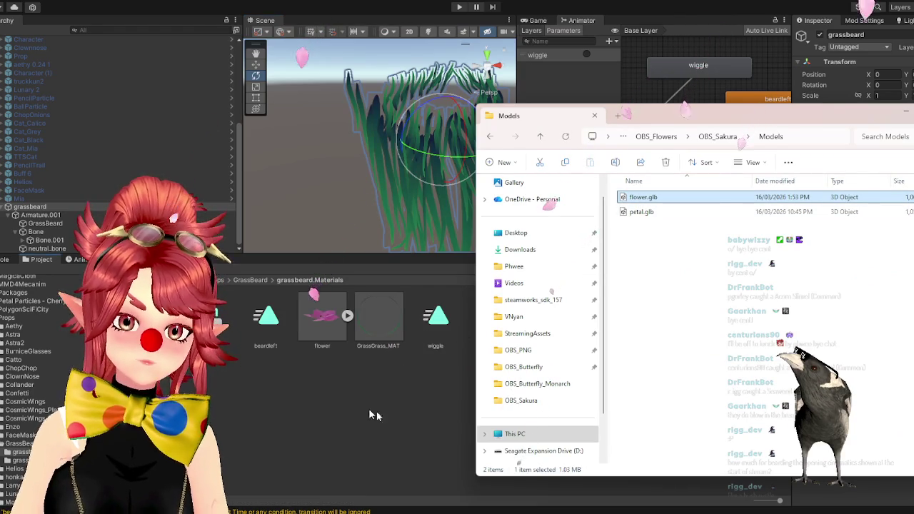
click(335, 396)
mouse_move(319, 327)
mouse_down()
mouse_move(39, 213)
mouse_move(40, 204)
mouse_up()
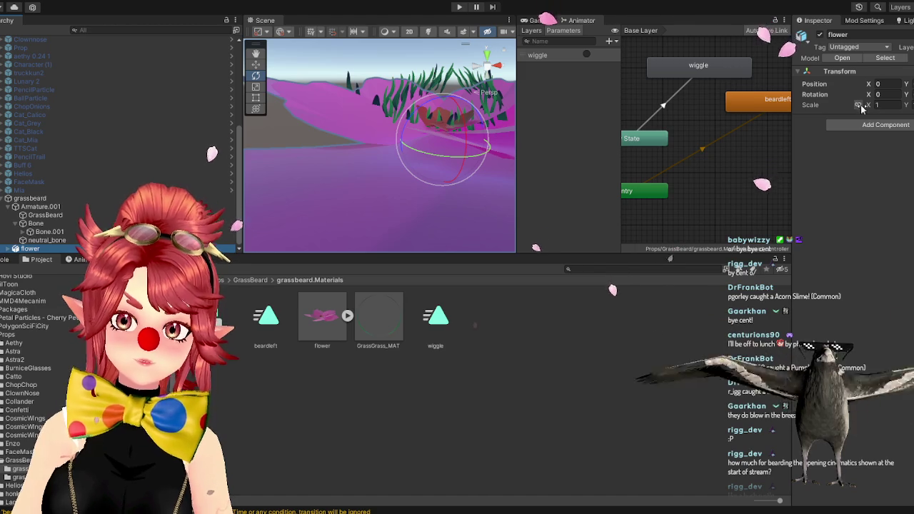
- Scale the flower down to 0.07, rotate it to face forward, and widen the Scene view
drag(869, 105, 854, 108)
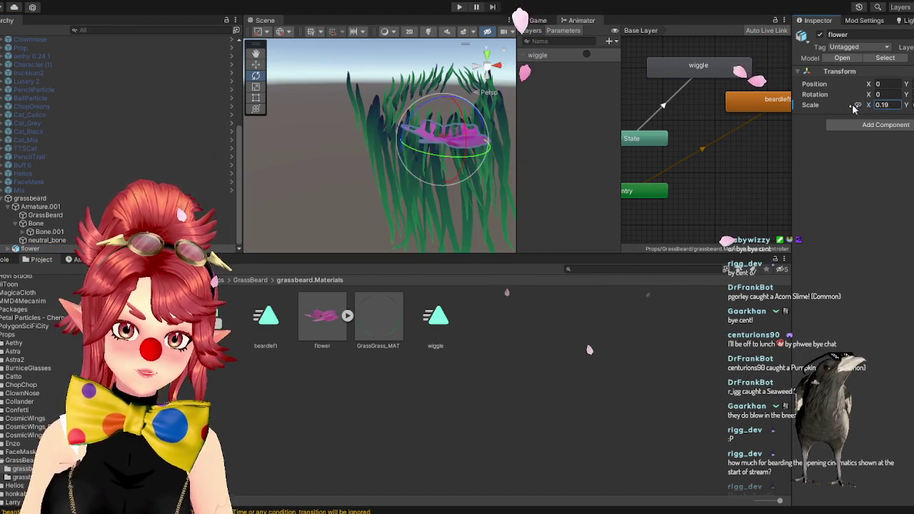
drag(461, 141, 690, 130)
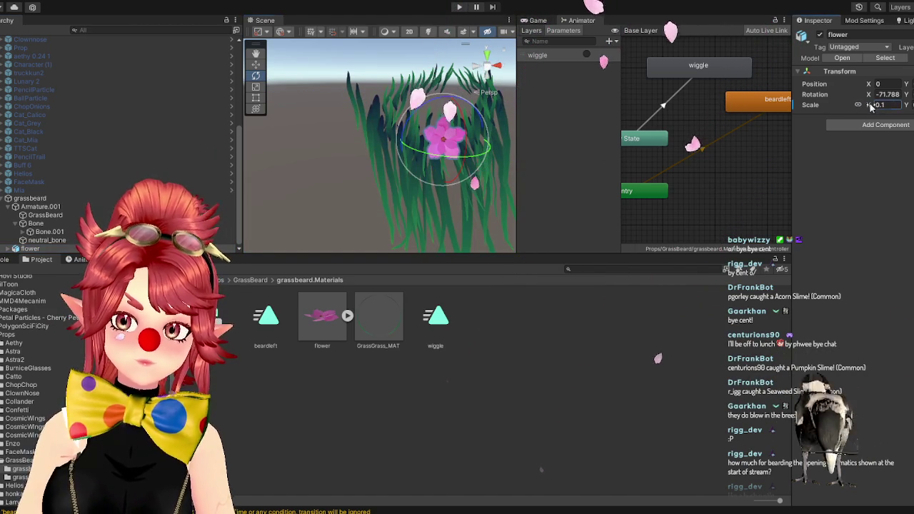
drag(870, 104, 865, 103)
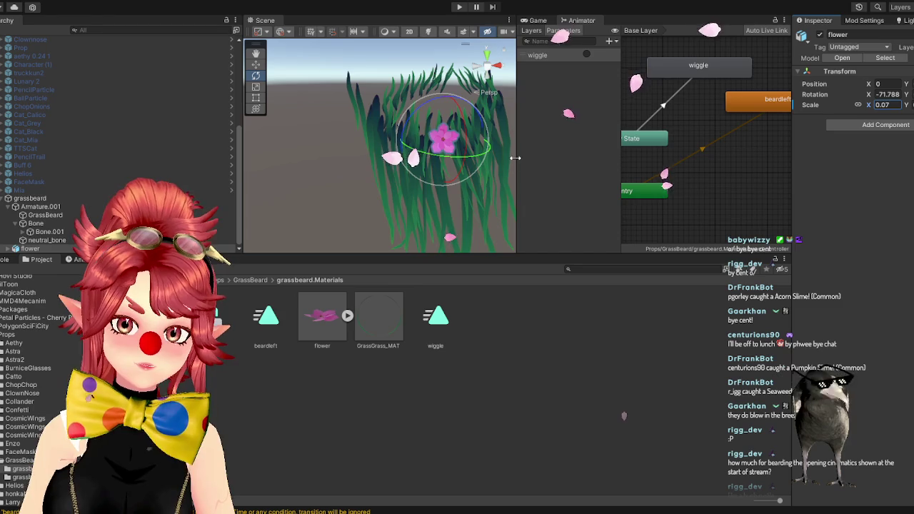
drag(515, 157, 750, 157)
mouse_move(534, 292)
mouse_down()
mouse_move(446, 300)
mouse_move(374, 289)
mouse_move(452, 286)
mouse_up()
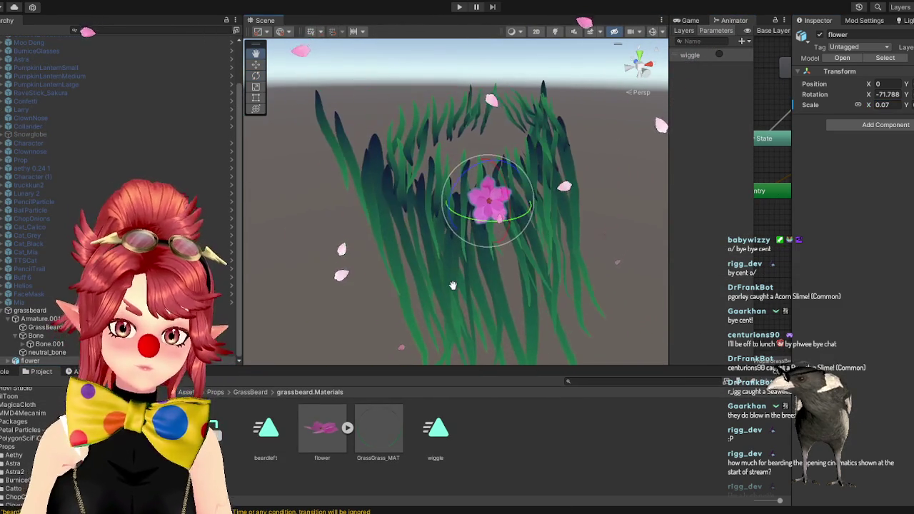
click(255, 64)
- Slide the flower left onto the grass beard's upper-left edge
mouse_move(528, 204)
mouse_down()
mouse_move(438, 213)
mouse_move(440, 152)
mouse_up()
mouse_move(373, 146)
mouse_down()
mouse_move(348, 168)
mouse_move(386, 164)
mouse_move(406, 210)
mouse_move(379, 181)
mouse_up()
click(257, 76)
click(257, 68)
mouse_move(326, 116)
mouse_down()
mouse_move(367, 135)
mouse_move(469, 229)
mouse_up()
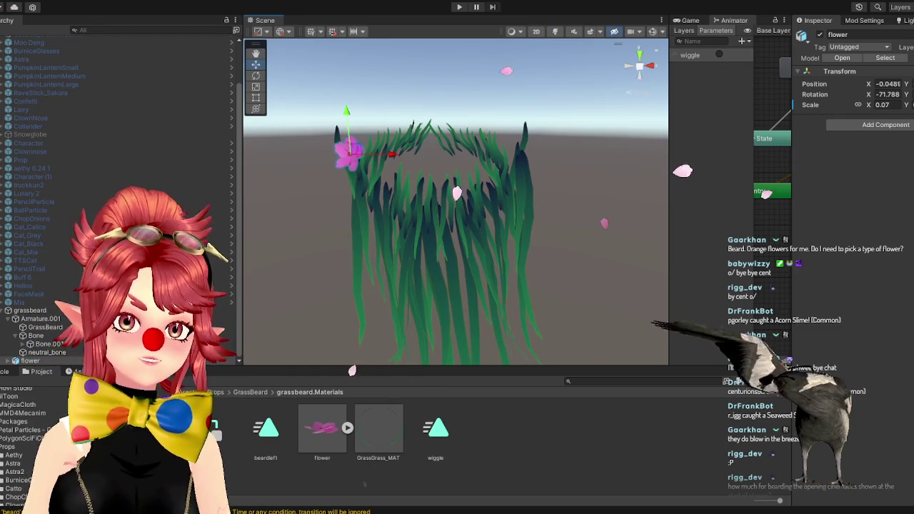
drag(466, 216, 418, 250)
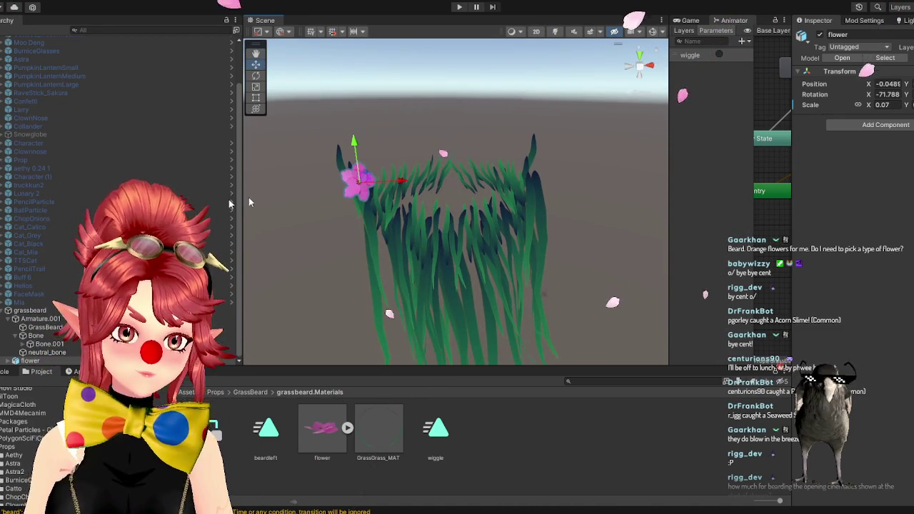
- Duplicate the flower, then move and rotate flower (1) lower into the middle of the grass
click(36, 360)
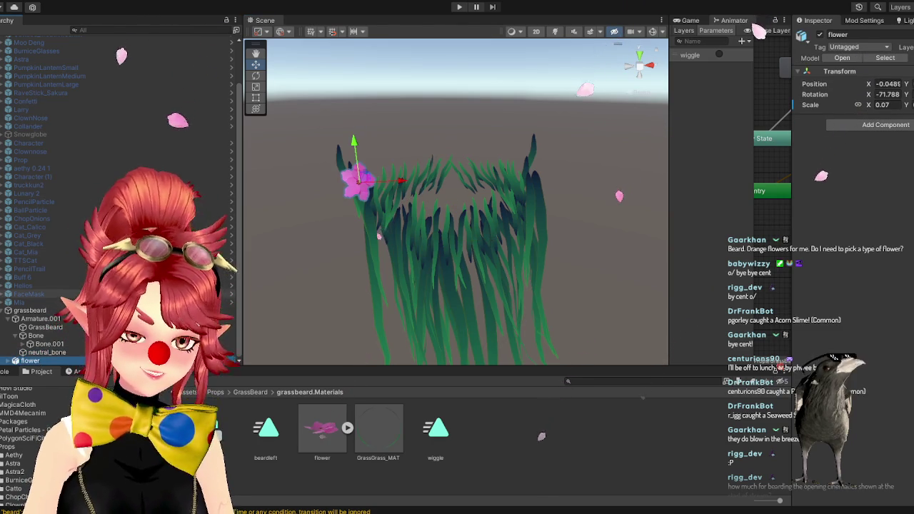
key(ctrl+d)
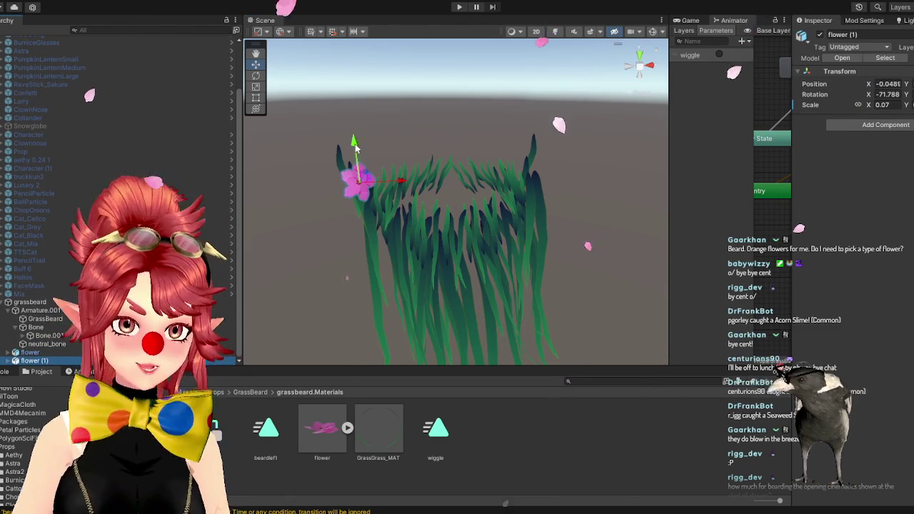
drag(354, 148, 355, 175)
drag(402, 217, 499, 235)
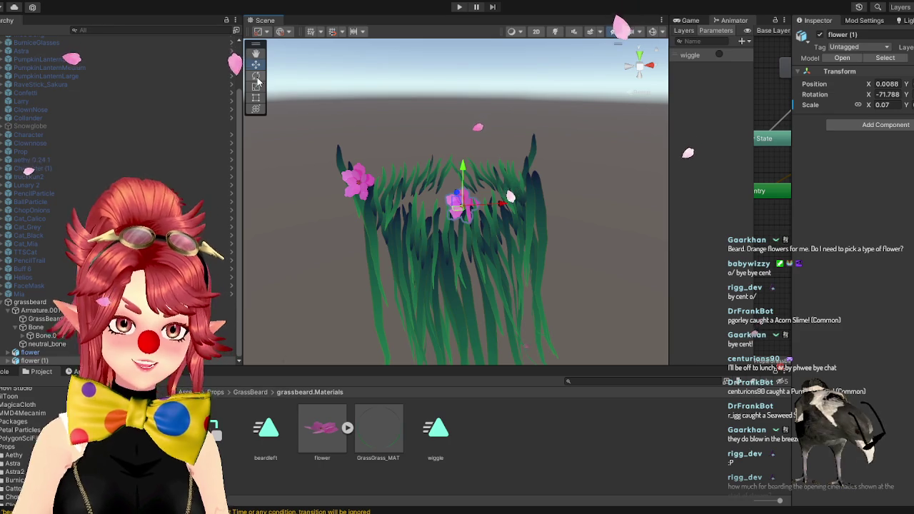
key(e)
drag(498, 228, 480, 200)
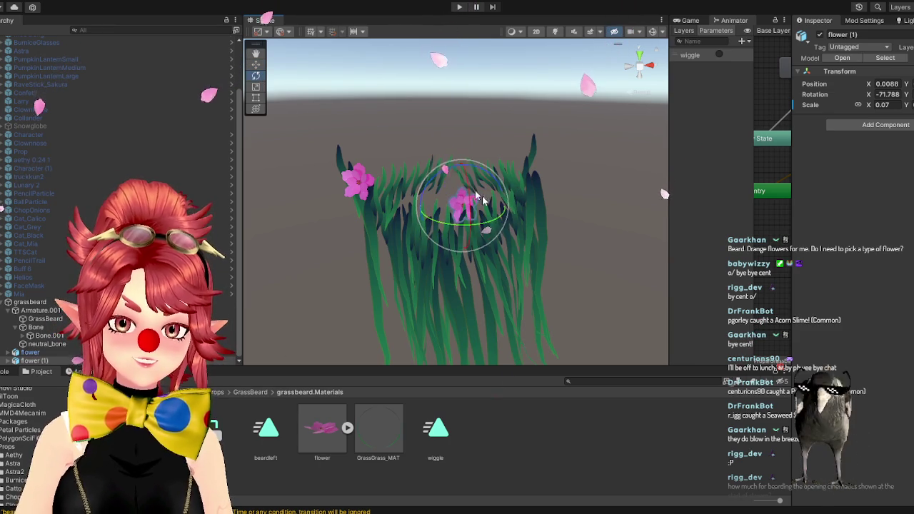
key(w)
mouse_move(471, 272)
mouse_down()
mouse_move(451, 252)
mouse_move(457, 236)
mouse_up()
mouse_move(450, 166)
mouse_down()
mouse_move(471, 192)
mouse_move(469, 261)
mouse_move(440, 204)
mouse_up()
- Expand Bone.001 and Bone.002 and drag flower (1) onto Bone.002 as its child
click(24, 335)
click(32, 344)
scroll(43, 353, down, 1)
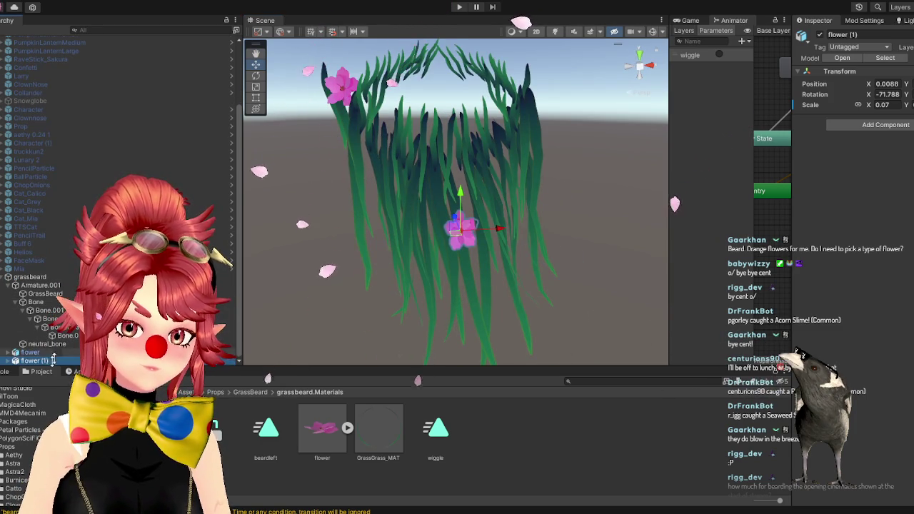
drag(57, 319, 53, 319)
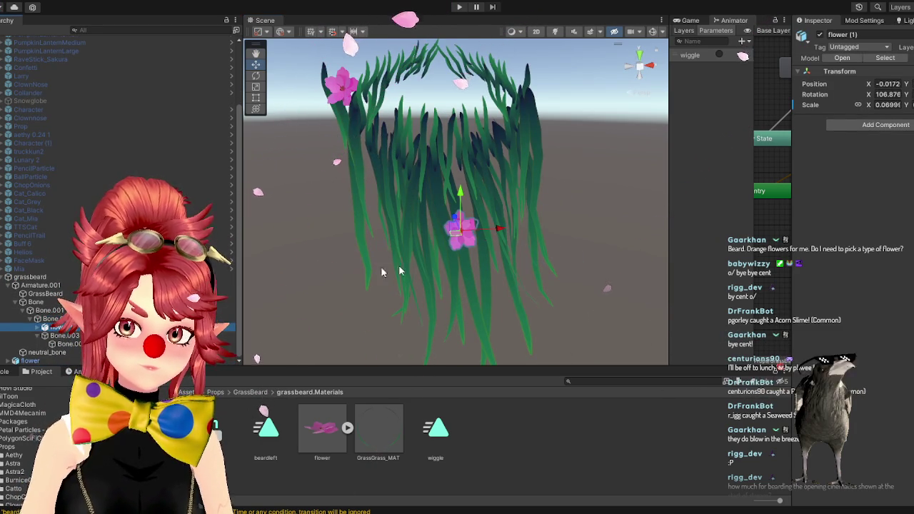
- Test-rotate Bone.002 to confirm the flower follows, then undo the rotation
key(Left)
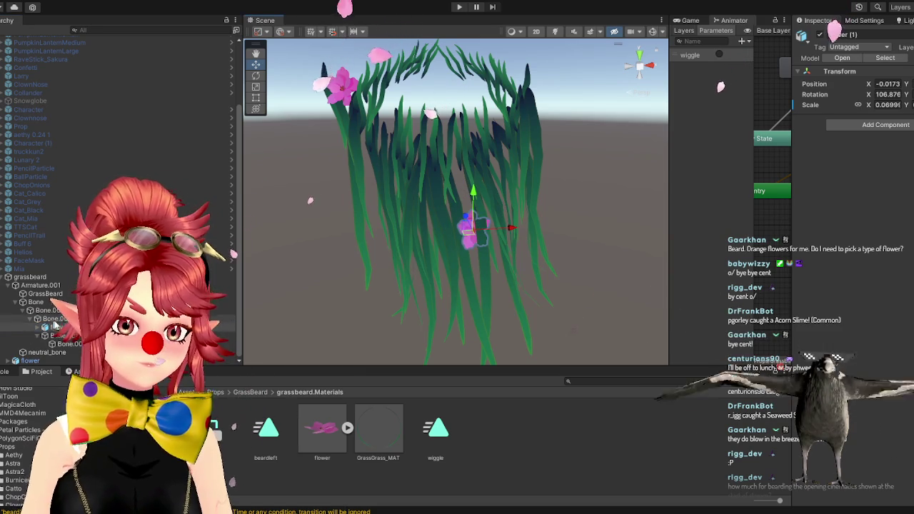
key(e)
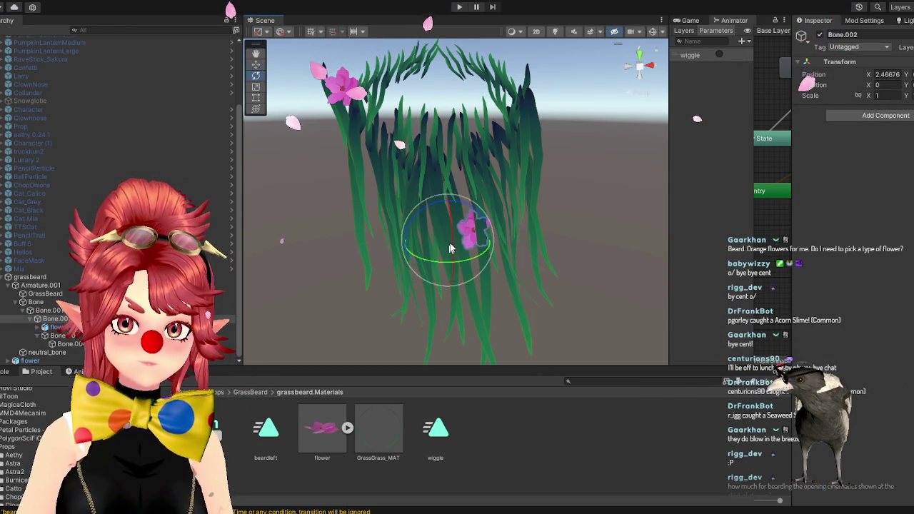
mouse_move(414, 224)
mouse_down()
mouse_move(423, 217)
mouse_move(422, 227)
mouse_up()
key(ctrl+z)
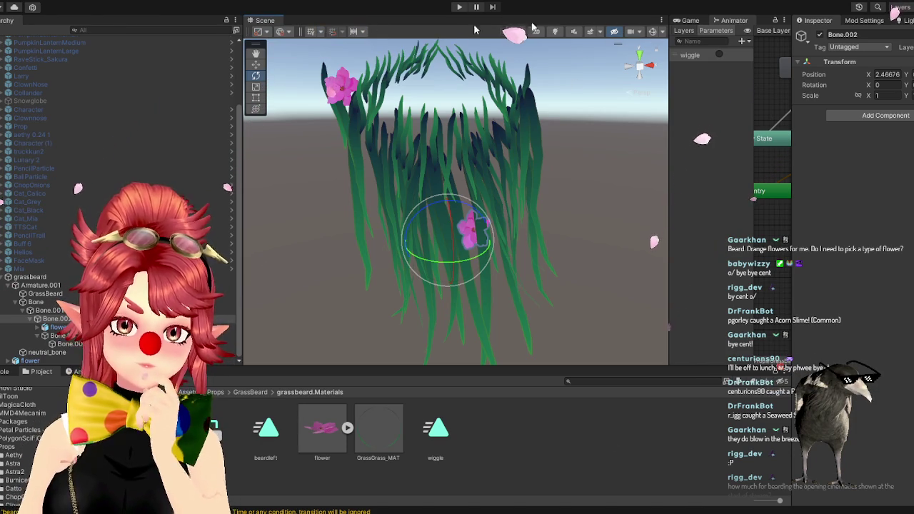
click(662, 32)
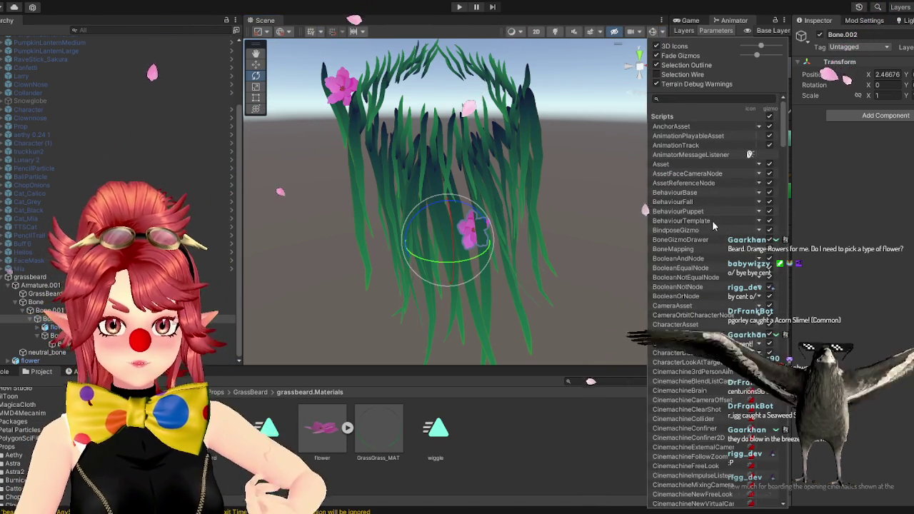
- Filter the Gizmos list by 'bone', clear and close it, then open a new Chrome tab
click(700, 98)
text(bone)
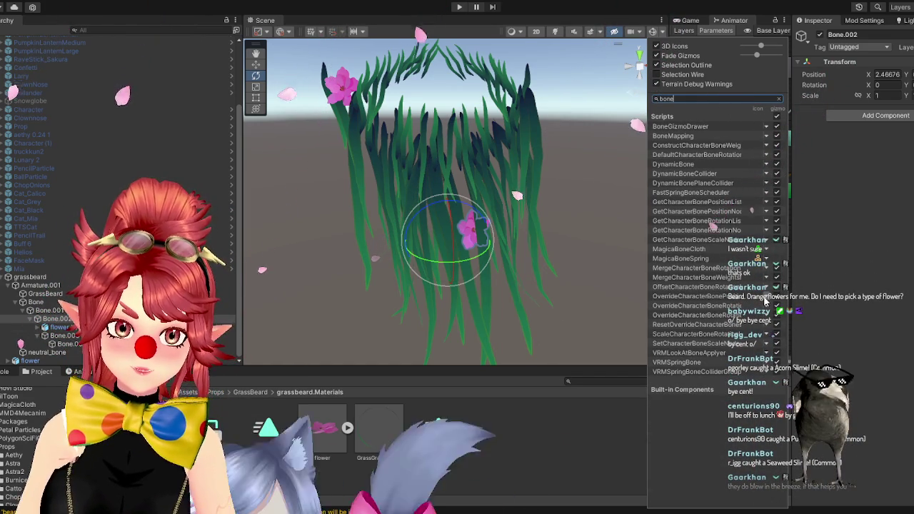
click(779, 99)
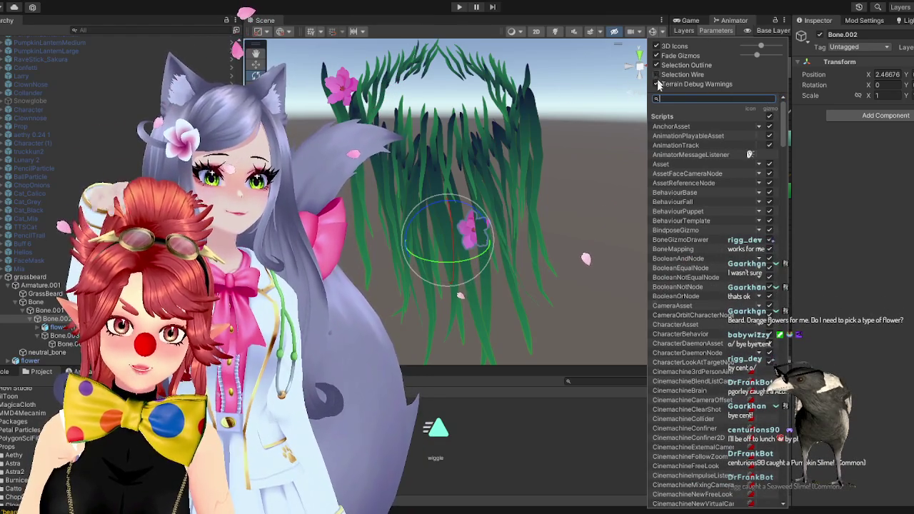
click(466, 40)
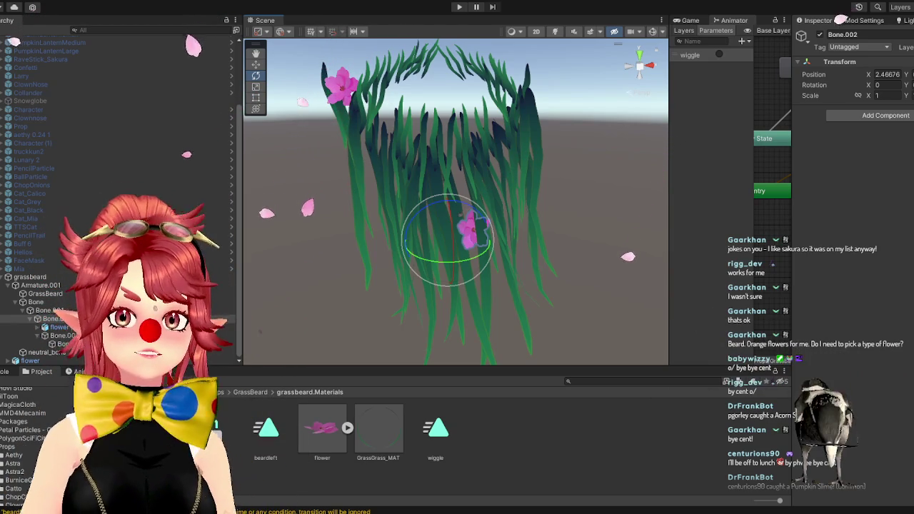
key(alt+Tab)
key(ctrl+t)
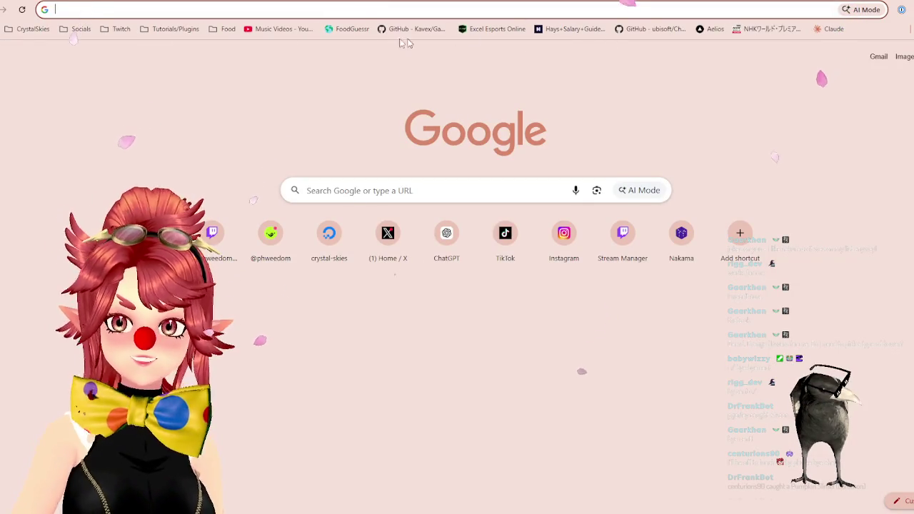
- Start a FoodGuessr Quick Play game and guess United States, then United Kingdom
click(348, 29)
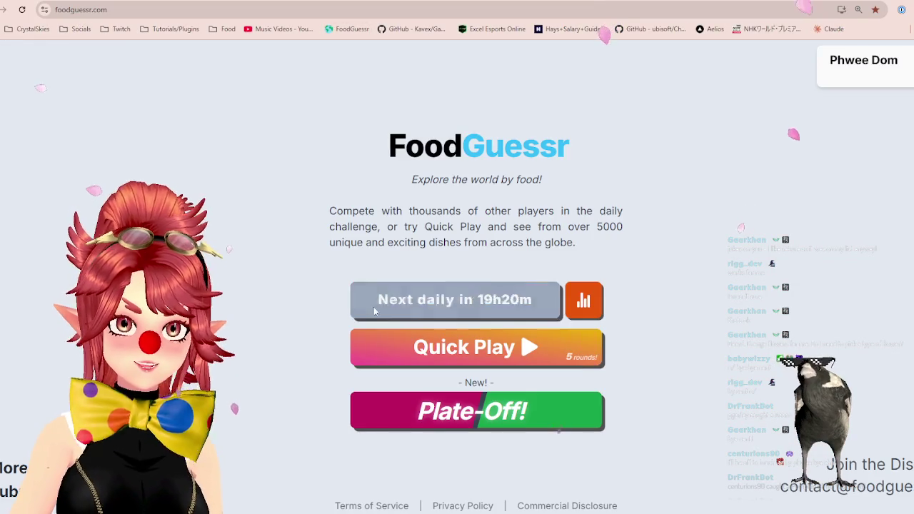
click(400, 347)
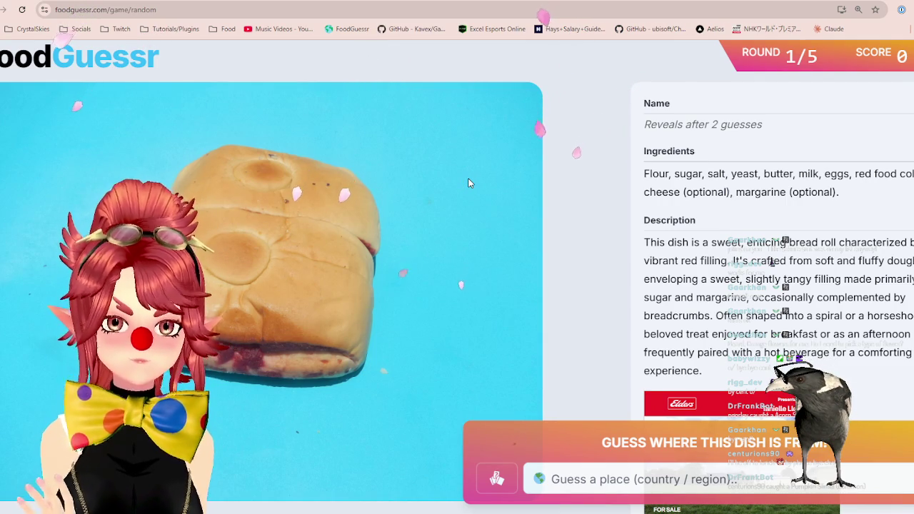
click(572, 479)
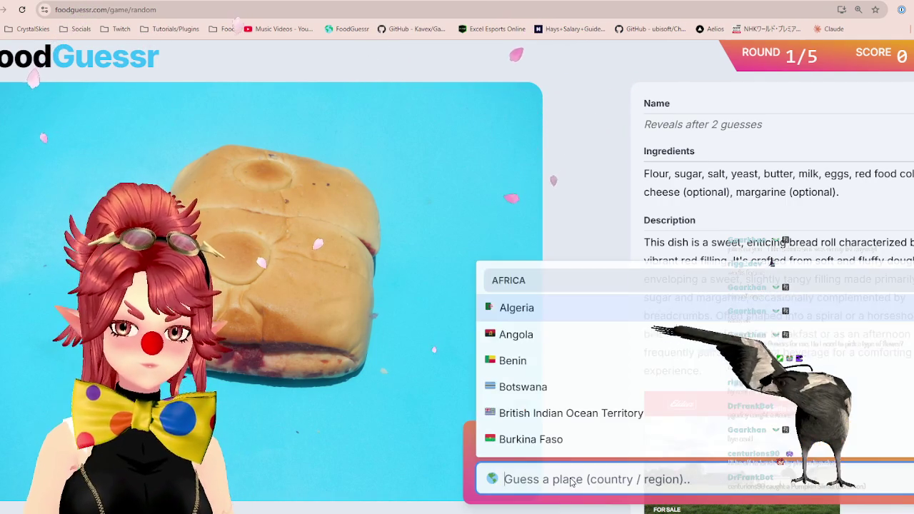
text(uni)
click(561, 315)
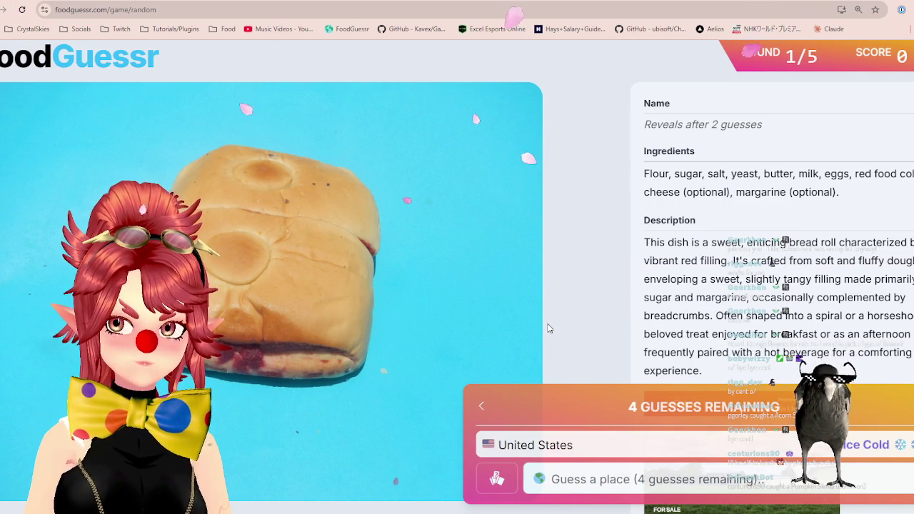
click(604, 480)
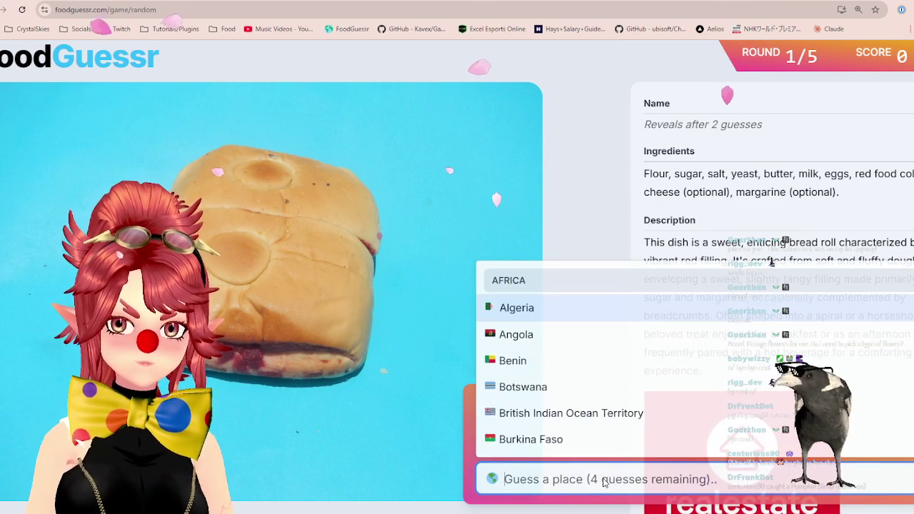
text(uni)
click(572, 448)
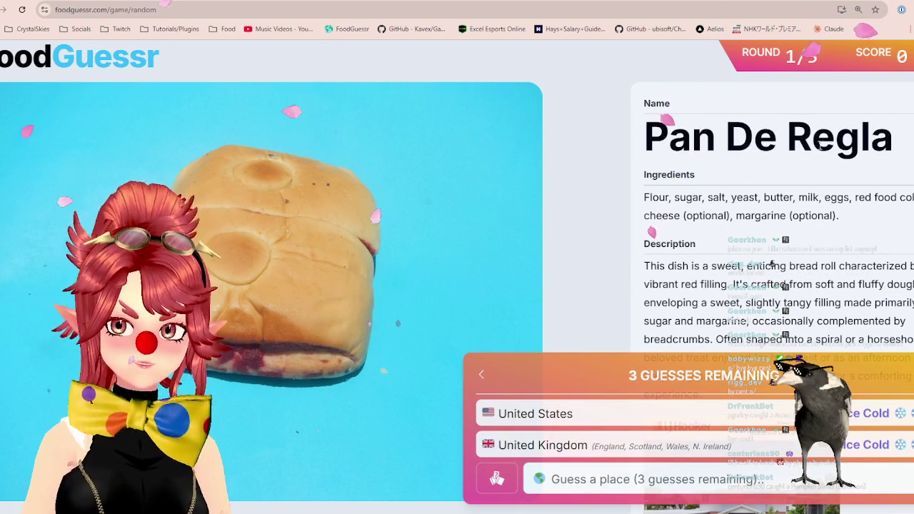
- Highlight the words of the dish name Pan De Regla, then open a new browser tab
mouse_move(651, 137)
mouse_down()
mouse_move(877, 138)
mouse_move(690, 137)
mouse_move(755, 138)
mouse_move(716, 140)
mouse_up()
click(732, 146)
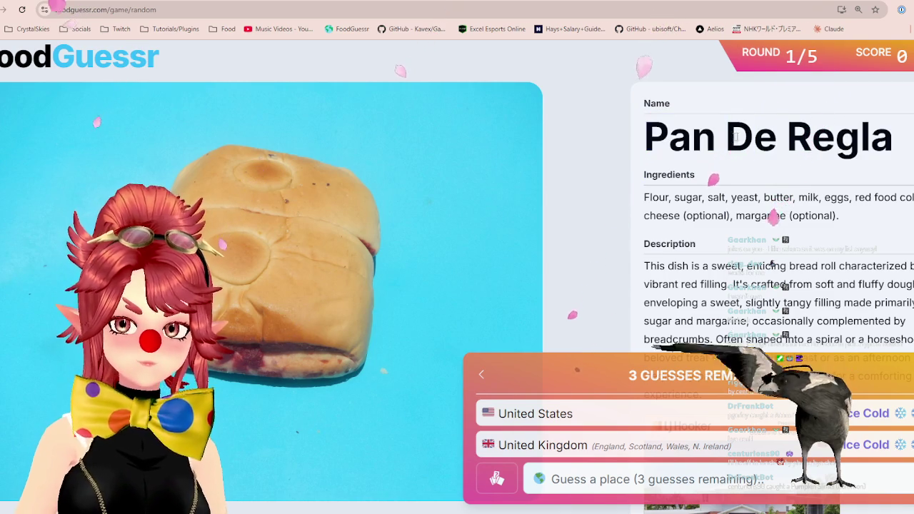
double_click(747, 138)
double_click(709, 132)
drag(727, 136, 861, 137)
mouse_move(645, 137)
mouse_down()
mouse_move(898, 140)
mouse_move(729, 143)
mouse_up()
click(693, 156)
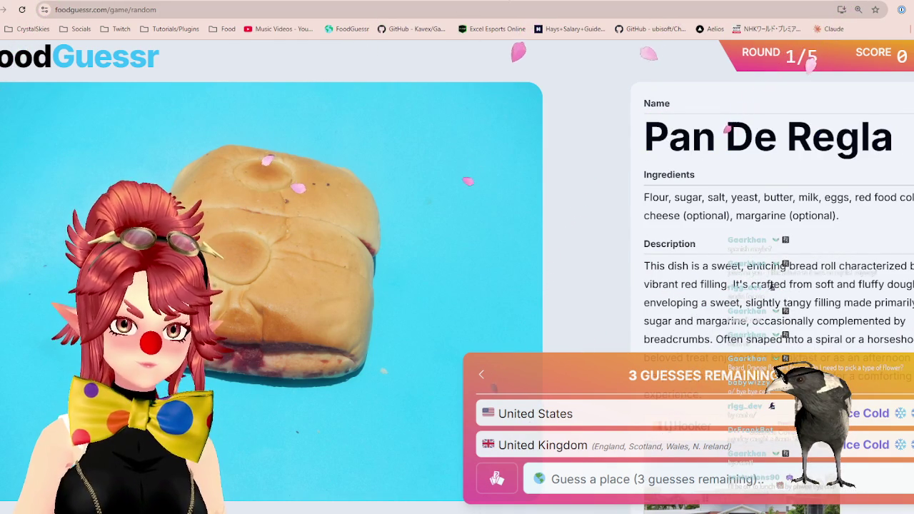
key(ctrl+t)
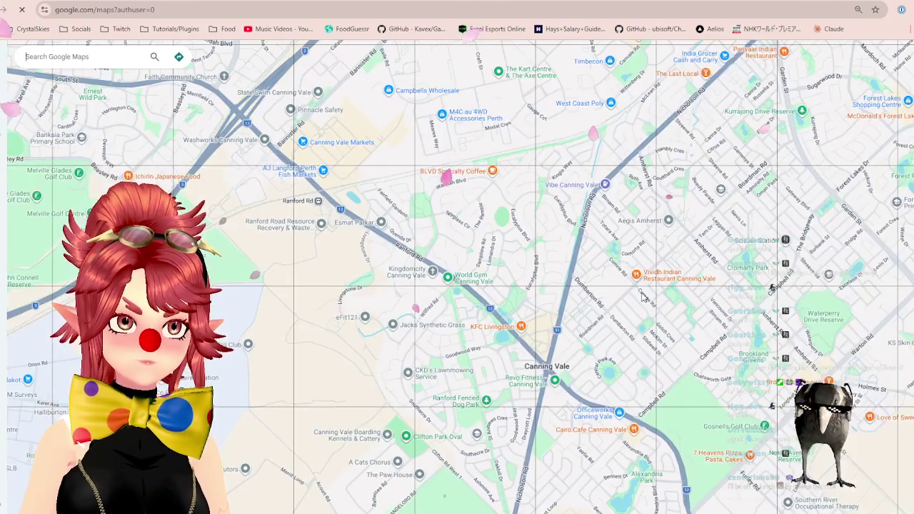
- Zoom and drag the map from Australia past India to Europe, then switch back to FoodGuessr
scroll(555, 296, down, 3)
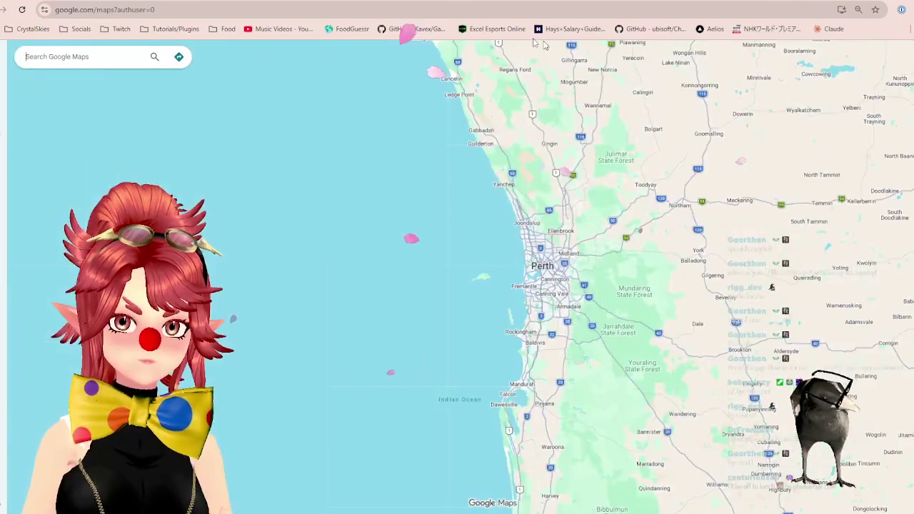
scroll(576, 299, down, 5)
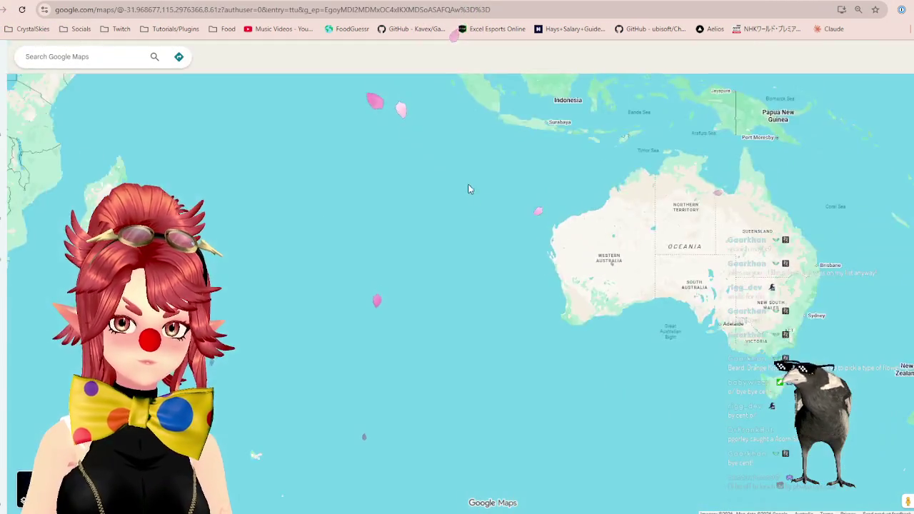
drag(467, 188, 529, 359)
drag(431, 337, 624, 400)
scroll(464, 371, up, 3)
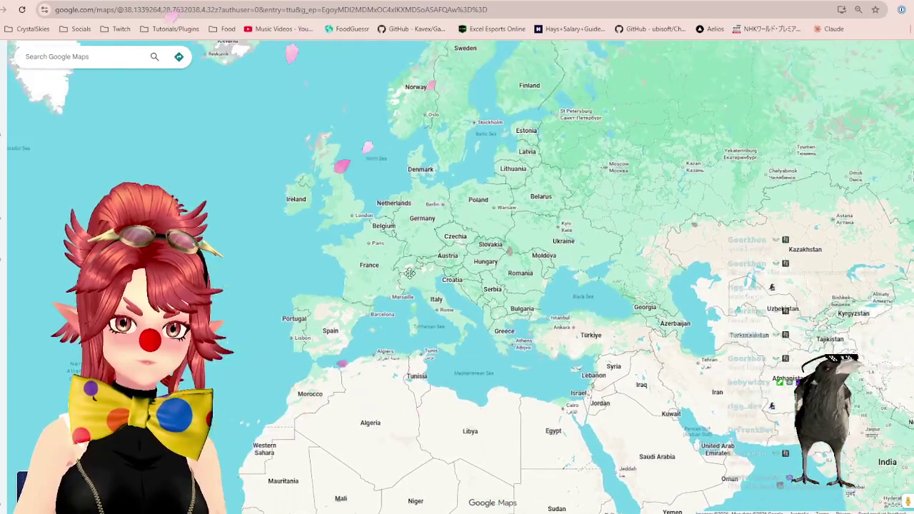
key(ctrl+Tab)
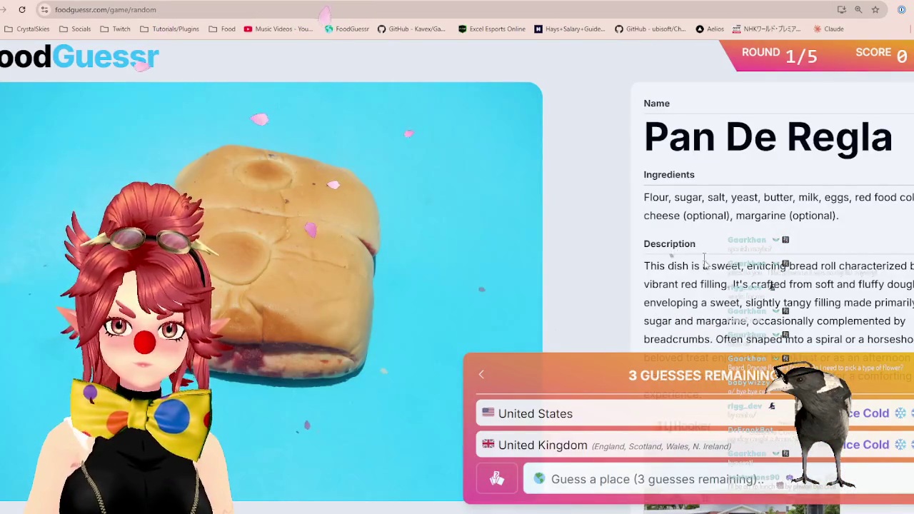
- Scan the world map across North America, Europe, Africa, East Asia and India
scroll(711, 212, down, 1)
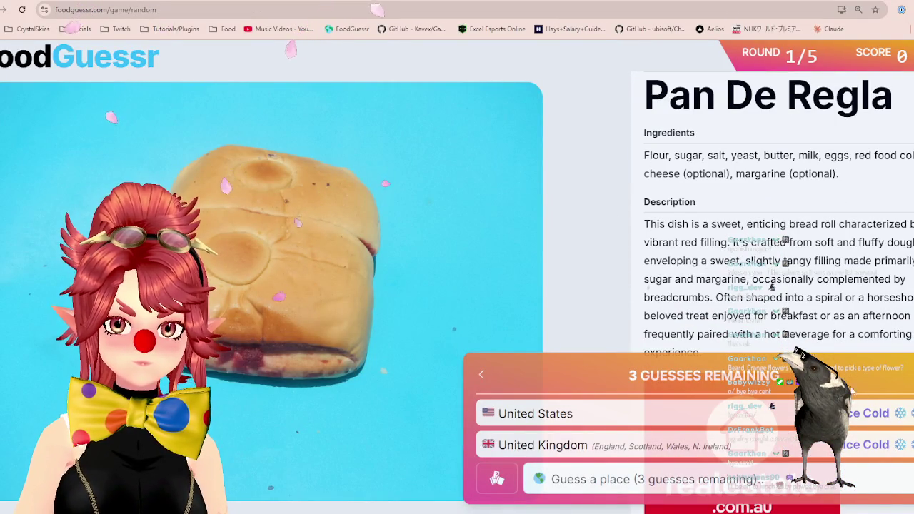
key(ctrl+Tab)
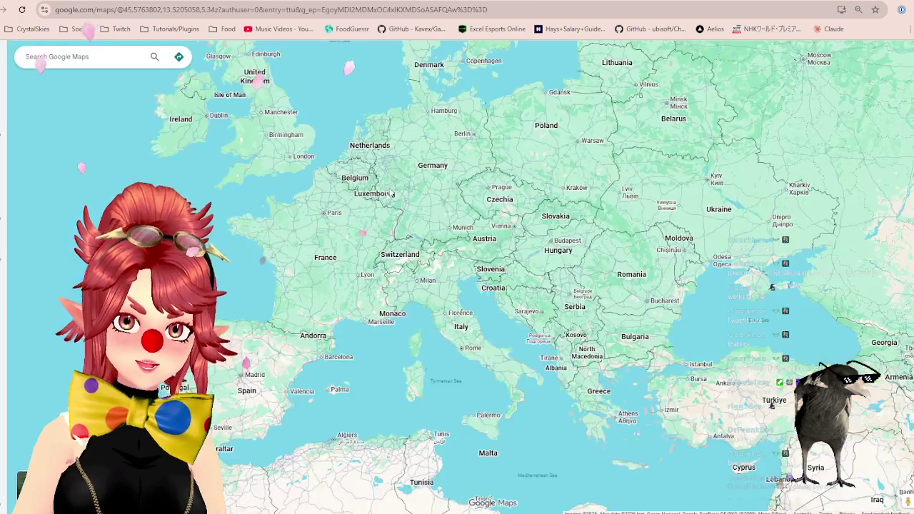
scroll(390, 194, down, 3)
scroll(283, 285, up, 3)
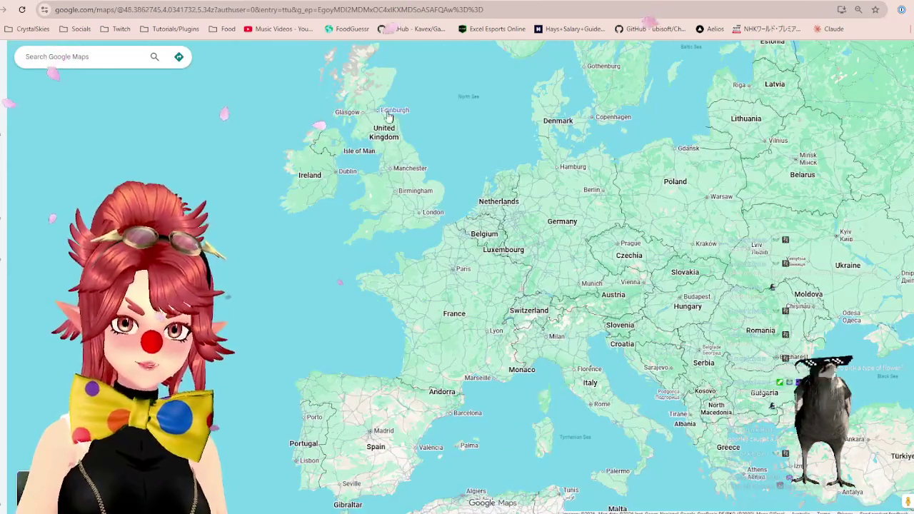
key(ctrl+Tab)
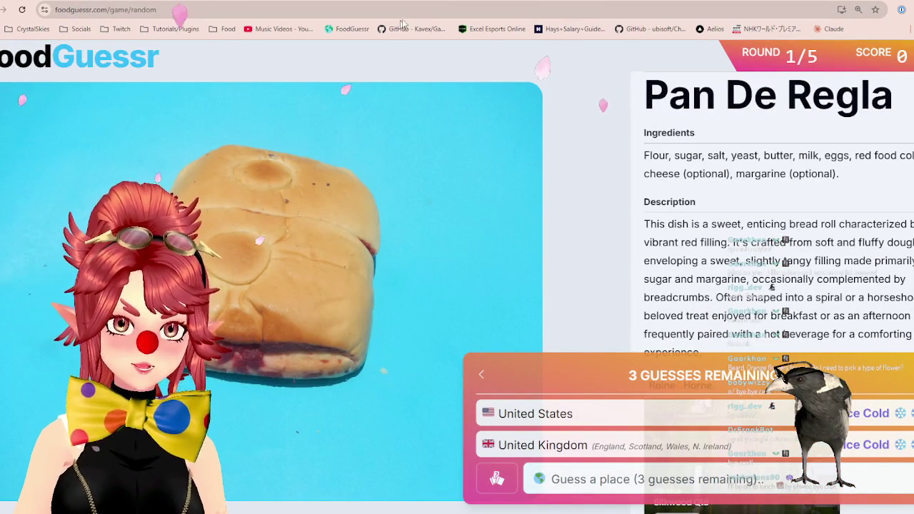
key(ctrl+Tab)
scroll(286, 214, down, 2)
drag(29, 186, 230, 179)
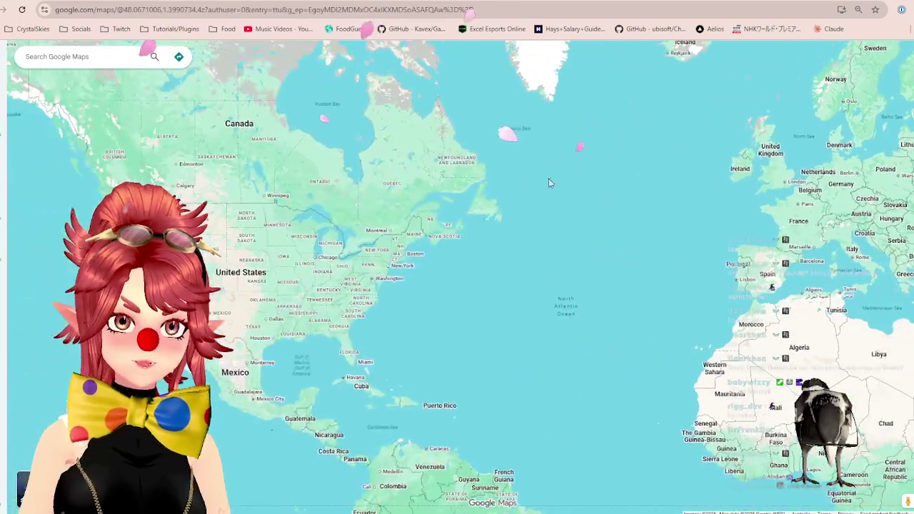
mouse_move(773, 187)
mouse_down()
mouse_move(475, 193)
mouse_move(566, 198)
mouse_move(400, 107)
mouse_up()
mouse_move(700, 214)
mouse_down()
mouse_move(400, 228)
mouse_move(443, 207)
mouse_move(437, 200)
mouse_up()
mouse_move(636, 333)
mouse_down()
mouse_move(616, 289)
mouse_move(671, 346)
mouse_move(732, 293)
mouse_up()
mouse_move(390, 288)
mouse_down()
mouse_move(649, 241)
mouse_move(907, 340)
mouse_move(636, 400)
mouse_move(621, 374)
mouse_up()
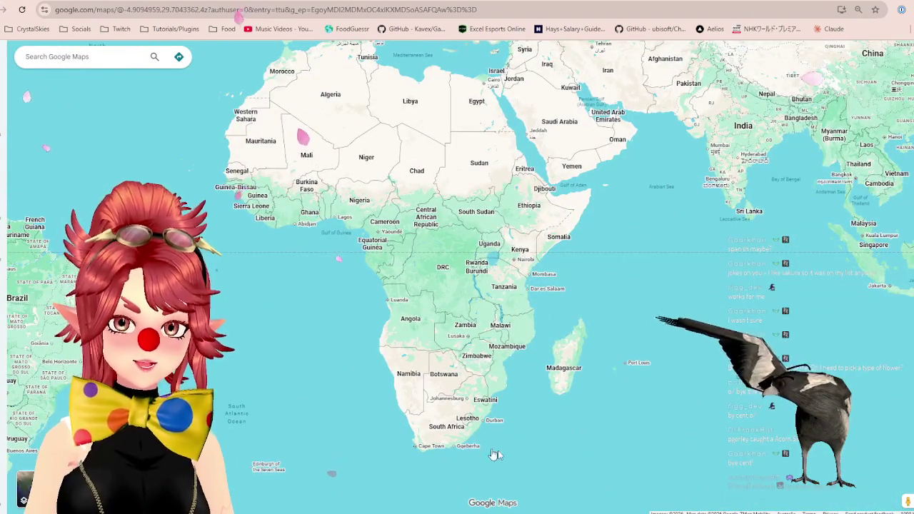
scroll(519, 444, up, 3)
- Enter South Africa as the third Pan De Regla guess, then look toward Australia
key(ctrl+Tab)
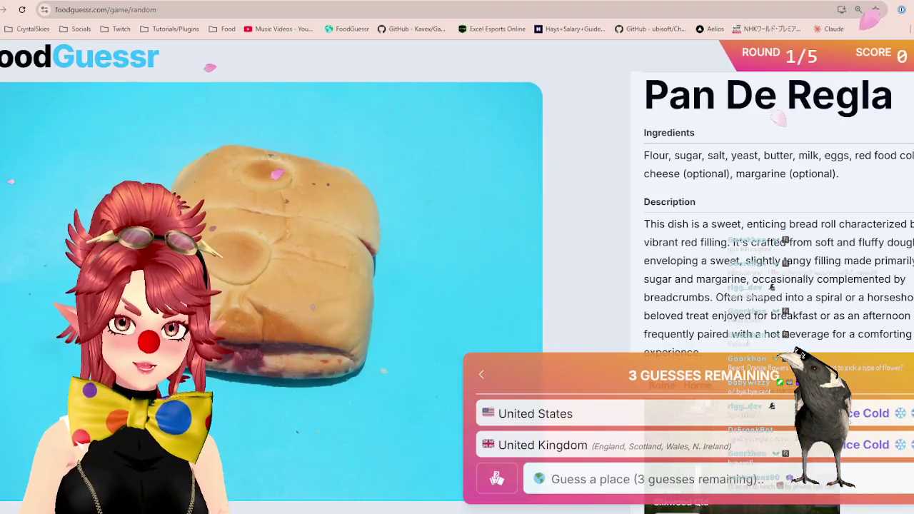
click(607, 479)
text(south)
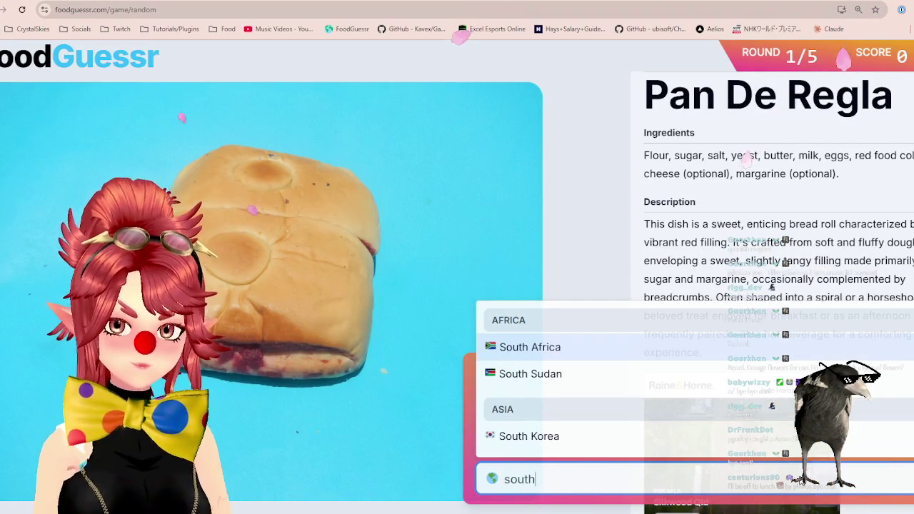
click(581, 351)
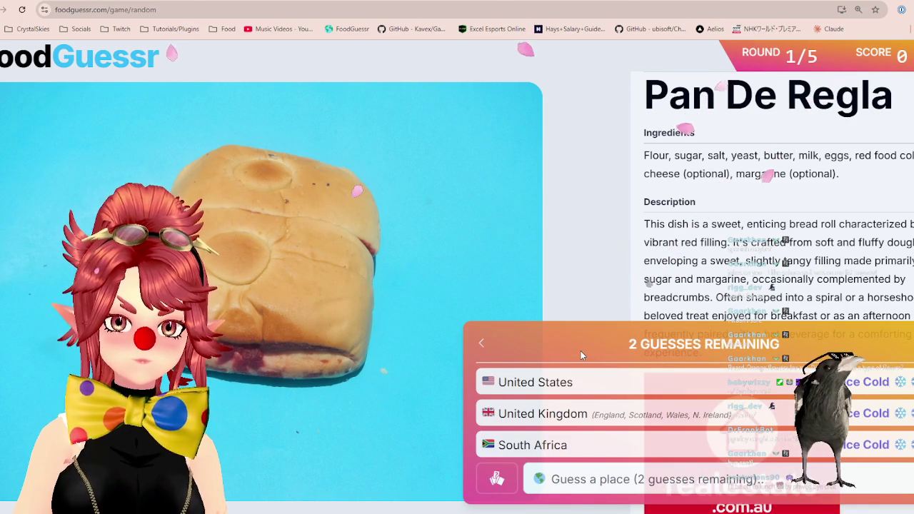
key(ctrl+Tab)
mouse_move(593, 335)
mouse_down()
mouse_move(557, 340)
mouse_move(397, 305)
mouse_move(265, 384)
mouse_up()
- Check Australia, then scan North, Central and South America down to Patagonia on the map
key(ctrl+shift+Tab)
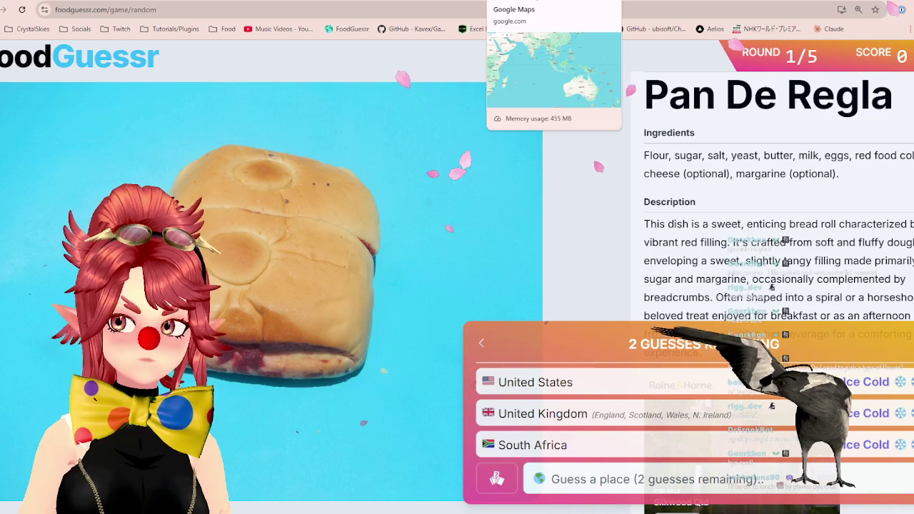
click(535, 3)
mouse_move(548, 159)
mouse_down()
mouse_move(558, 203)
mouse_move(705, 275)
mouse_move(395, 100)
mouse_move(491, 246)
mouse_move(572, 287)
mouse_move(695, 418)
mouse_move(569, 194)
mouse_move(563, 283)
mouse_up()
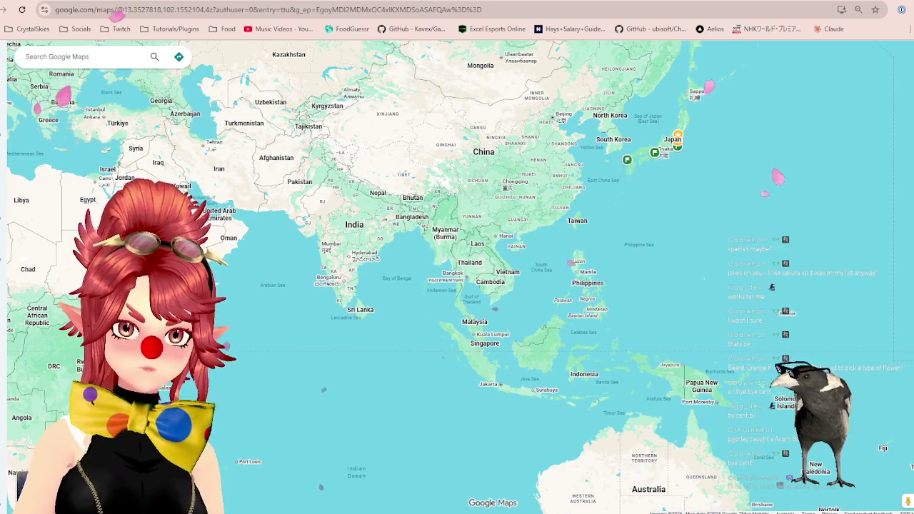
key(ctrl+Tab)
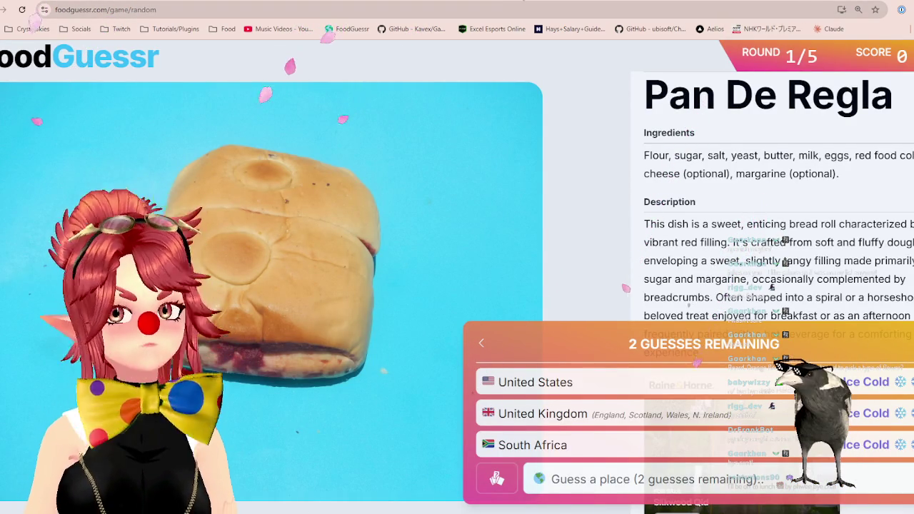
click(520, 2)
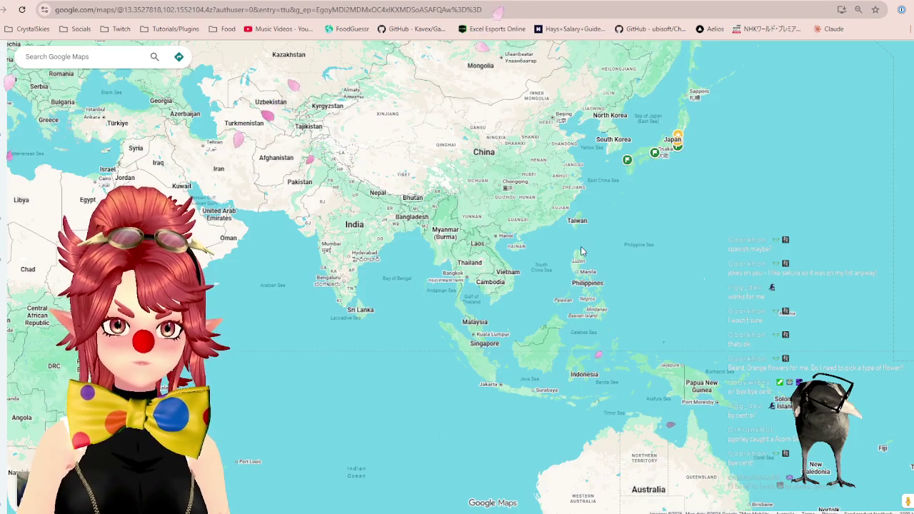
drag(166, 343, 573, 265)
drag(281, 183, 709, 271)
mouse_move(458, 327)
mouse_down()
mouse_move(403, 182)
mouse_move(403, 152)
mouse_move(464, 299)
mouse_move(369, 57)
mouse_move(532, 357)
mouse_move(407, 123)
mouse_up()
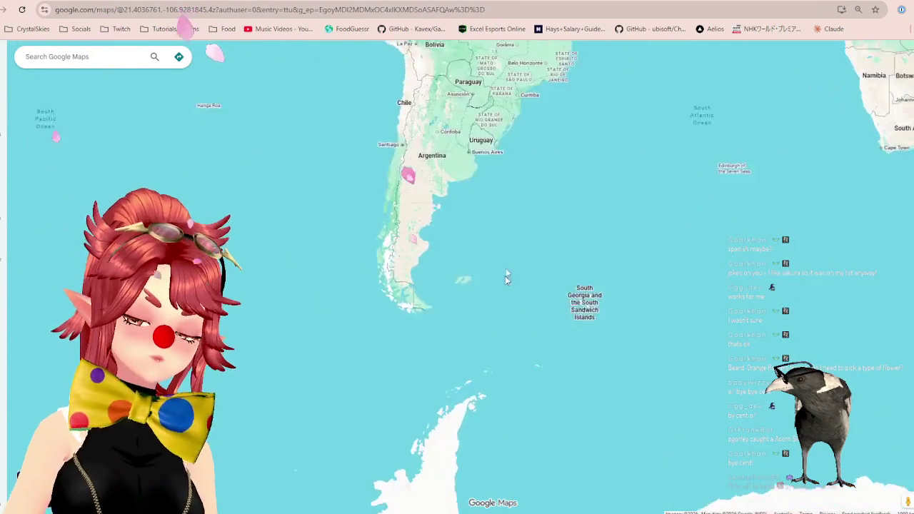
drag(453, 188, 462, 260)
mouse_move(418, 145)
mouse_down()
mouse_move(468, 511)
mouse_move(443, 171)
mouse_up()
mouse_move(321, 118)
mouse_down()
mouse_move(466, 454)
mouse_move(274, 151)
mouse_up()
mouse_move(343, 66)
mouse_down()
mouse_move(288, 121)
mouse_move(301, 158)
mouse_move(369, 188)
mouse_move(368, 175)
mouse_up()
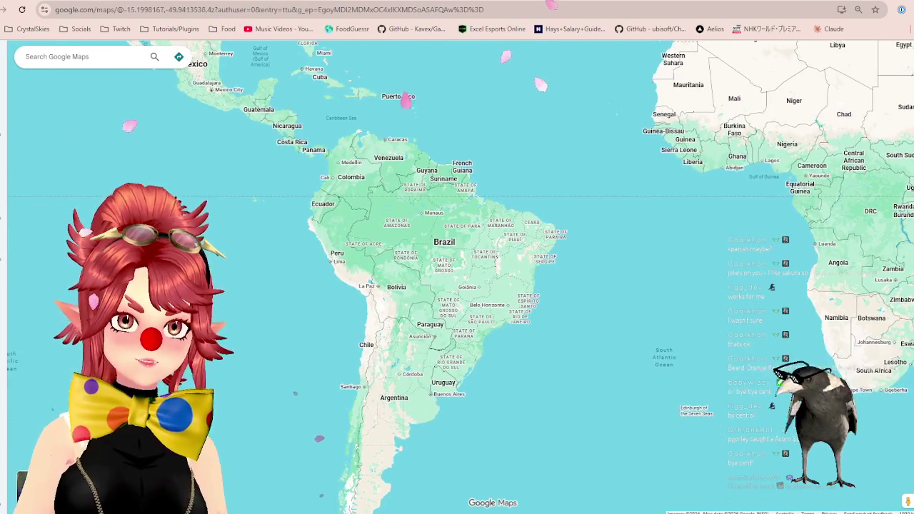
- Pan from the Pacific islands across Africa and the Middle East, settling on South America and Africa
key(ctrl+Tab)
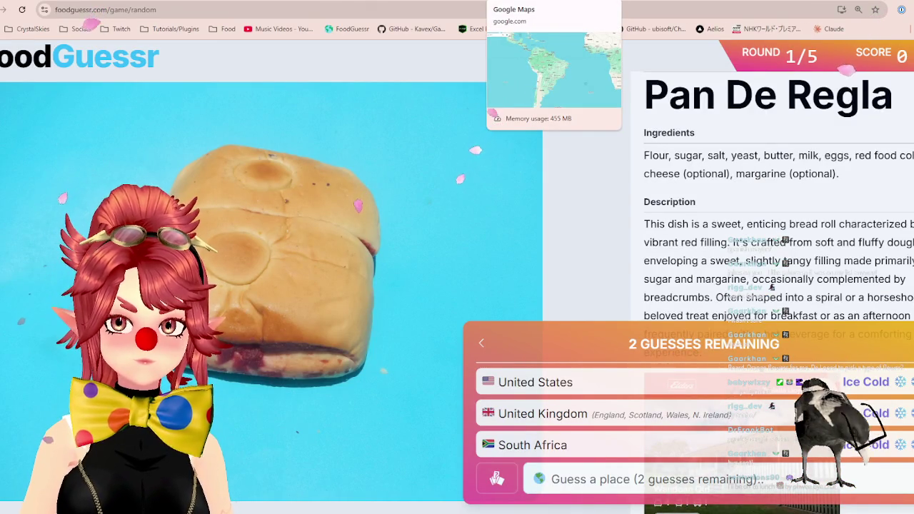
key(ctrl+Tab)
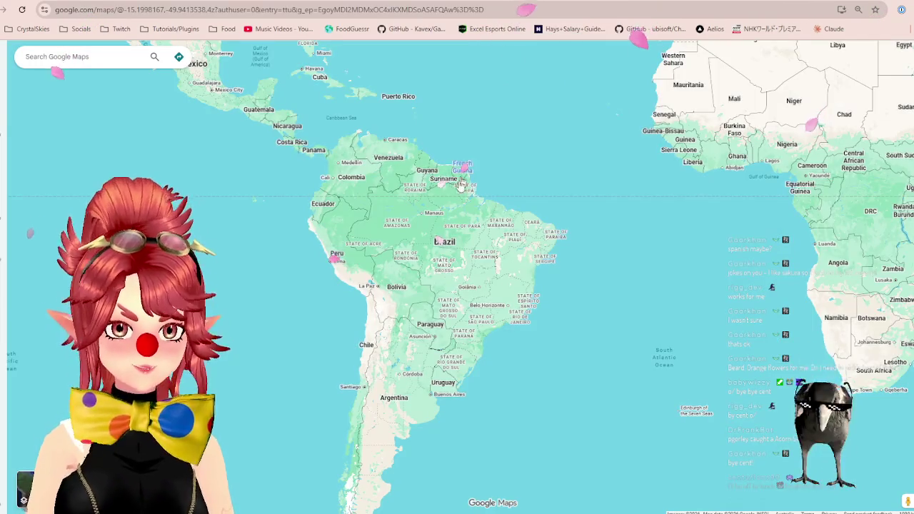
mouse_move(476, 256)
mouse_down()
mouse_move(660, 334)
mouse_move(332, 443)
mouse_up()
drag(715, 371, 245, 432)
mouse_move(433, 455)
mouse_down()
mouse_move(222, 238)
mouse_move(441, 357)
mouse_up()
drag(428, 236, 416, 433)
mouse_move(450, 500)
mouse_down()
mouse_move(481, 276)
mouse_move(474, 275)
mouse_move(624, 482)
mouse_move(185, 268)
mouse_move(240, 256)
mouse_move(174, 252)
mouse_up()
click(541, 2)
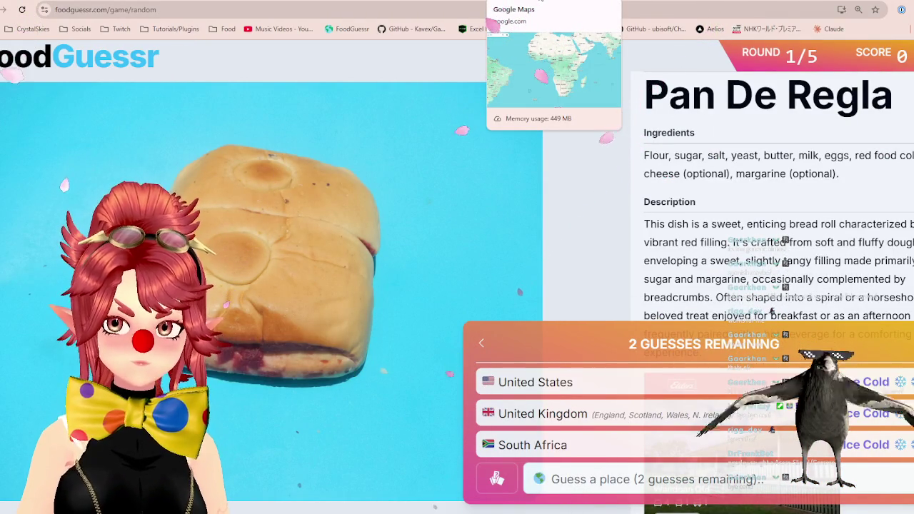
- Zoom in on Southeast Asia and China, then return to the FoodGuessr guess field
click(543, 0)
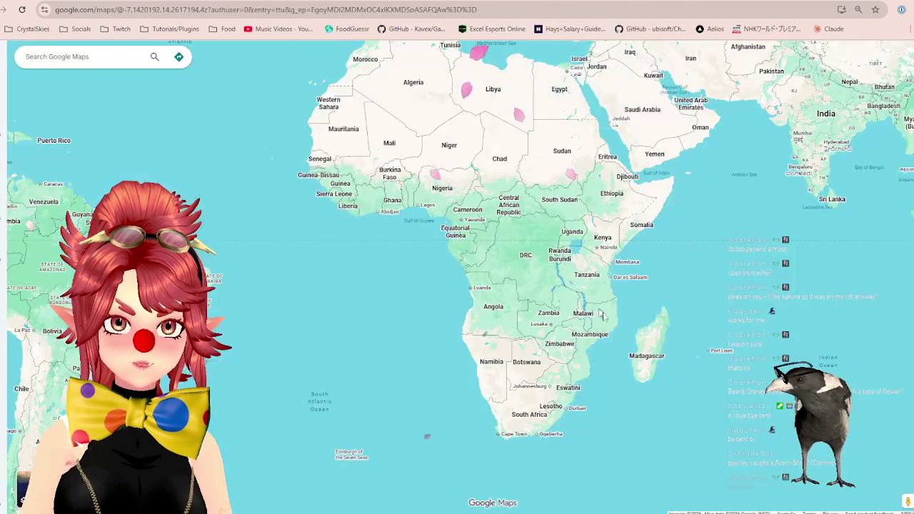
mouse_move(736, 279)
mouse_down()
mouse_move(407, 369)
mouse_move(309, 314)
mouse_move(214, 280)
mouse_move(224, 270)
mouse_up()
mouse_move(377, 246)
mouse_down()
mouse_move(490, 303)
mouse_move(358, 234)
mouse_up()
scroll(417, 232, up, 3)
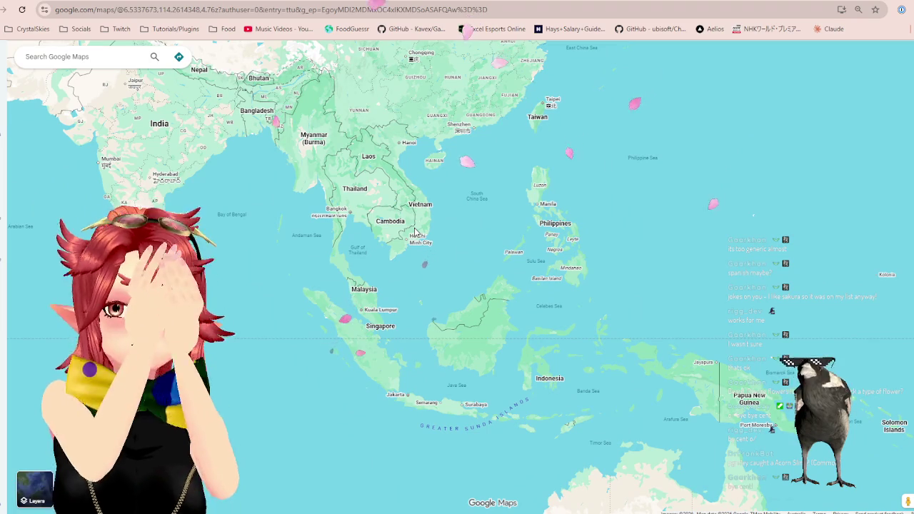
click(348, 29)
click(675, 480)
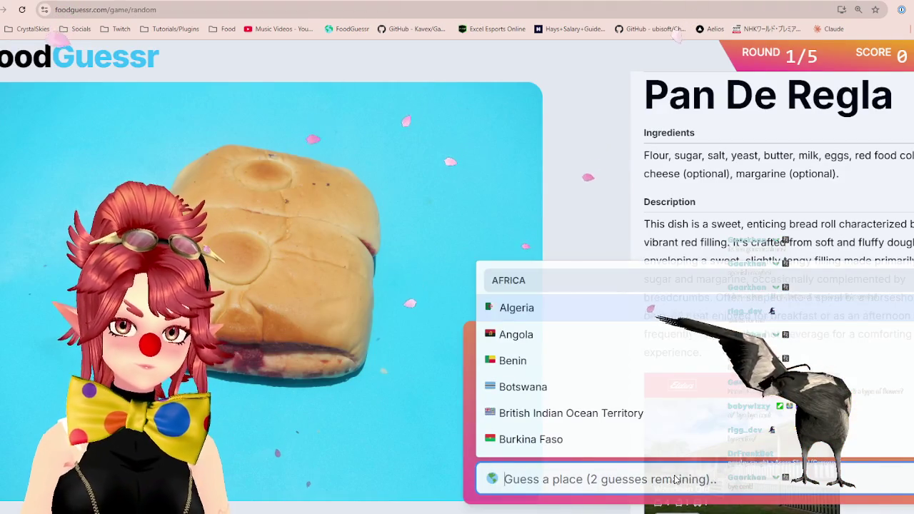
- Guess the Philippines to score 3,500 on Pan De Regla, read its description, and advance to round 2
text(phil)
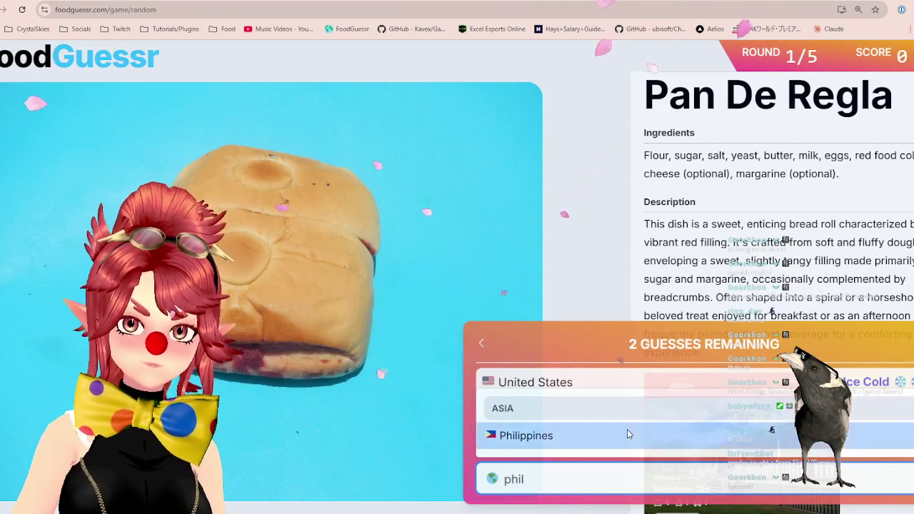
click(628, 432)
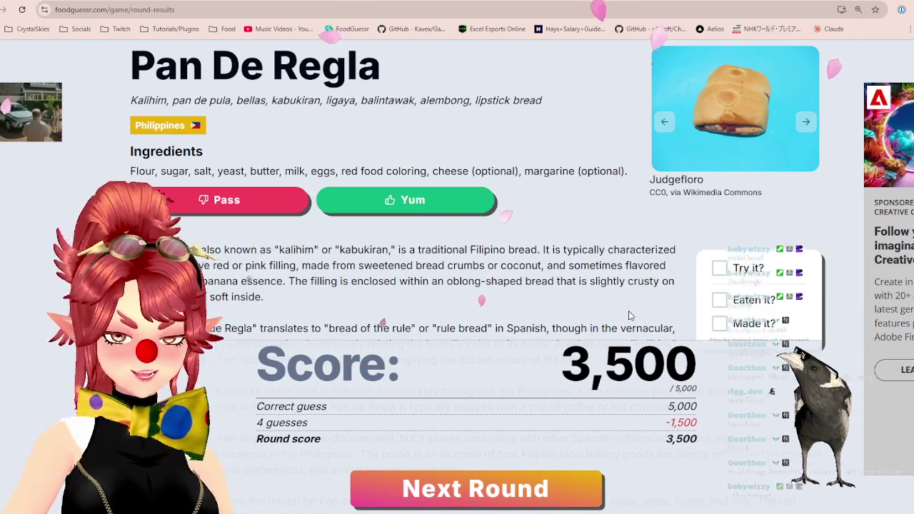
scroll(508, 310, down, 1)
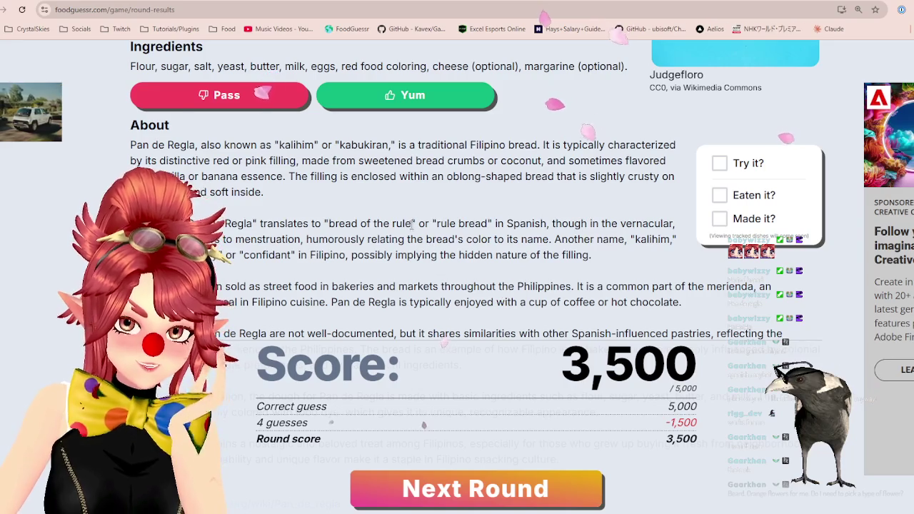
drag(412, 224, 549, 223)
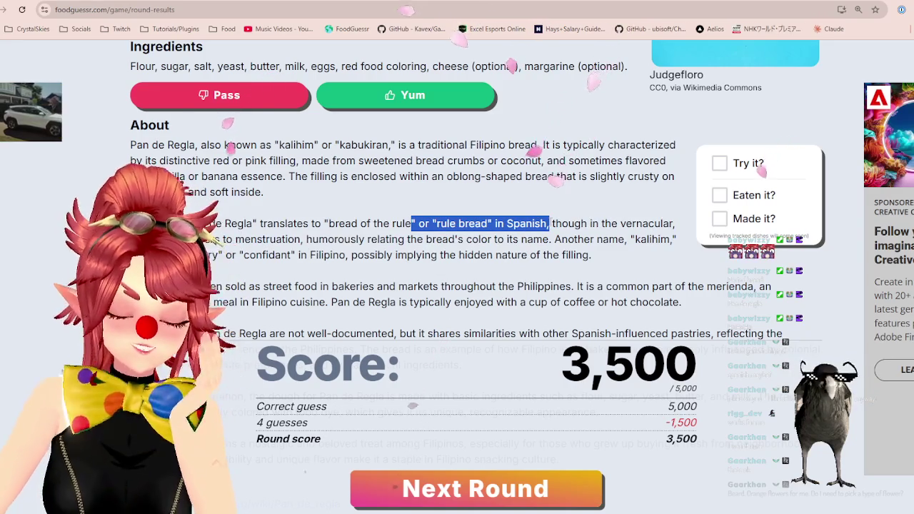
scroll(400, 429, down, 1)
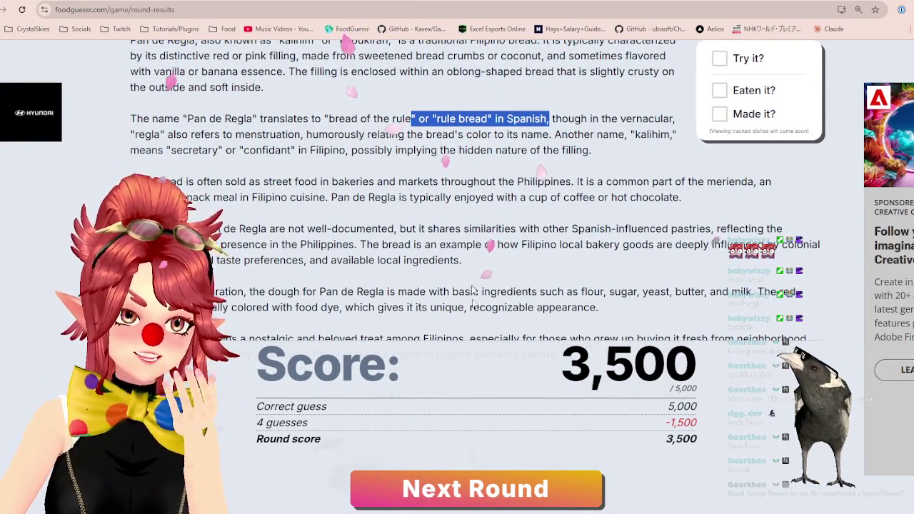
click(433, 489)
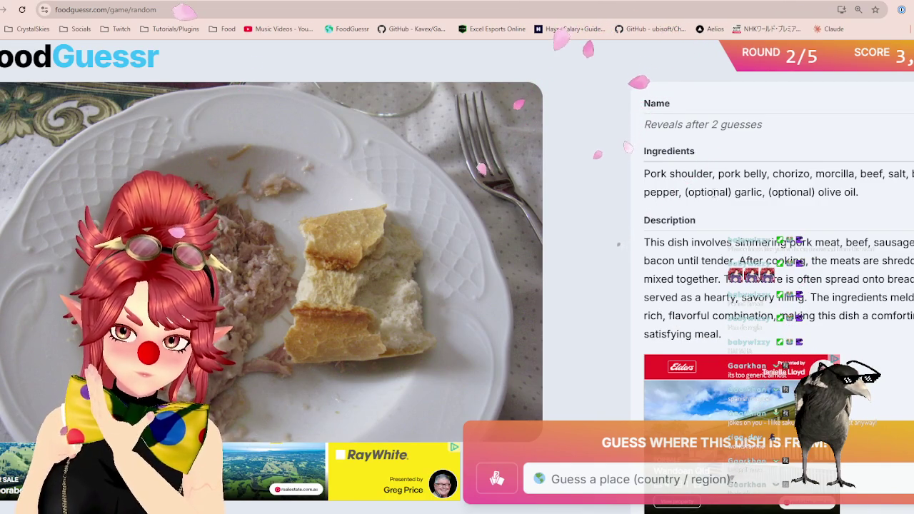
- Place Pringá in Spain for 5,000 points, vote on the dish, and advance to round 3
click(592, 480)
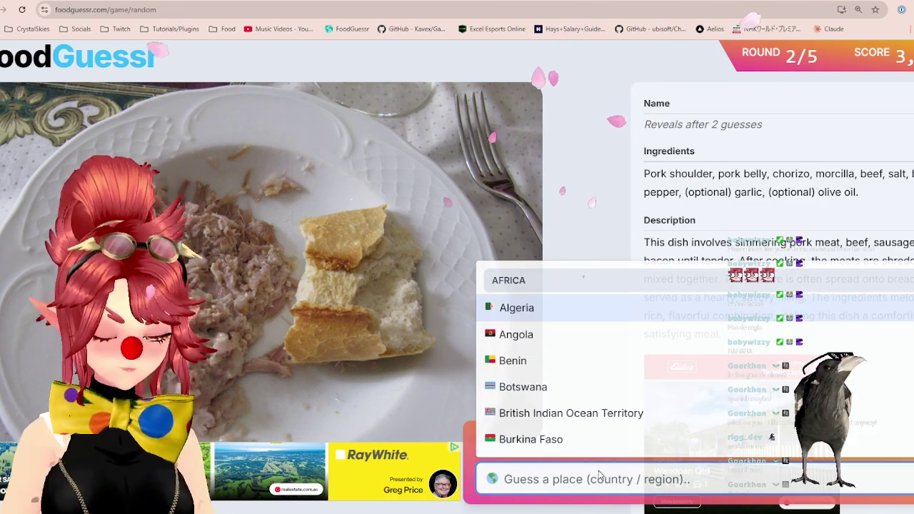
text(spain)
key(Return)
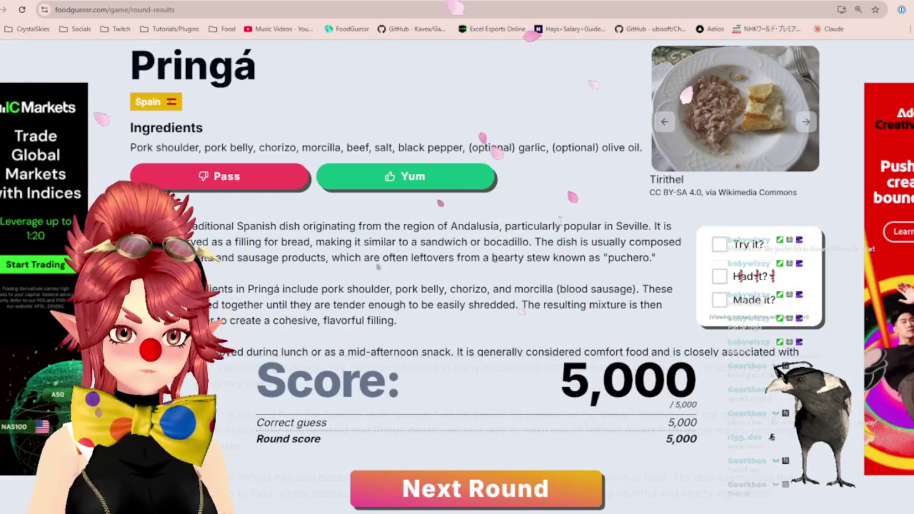
click(422, 177)
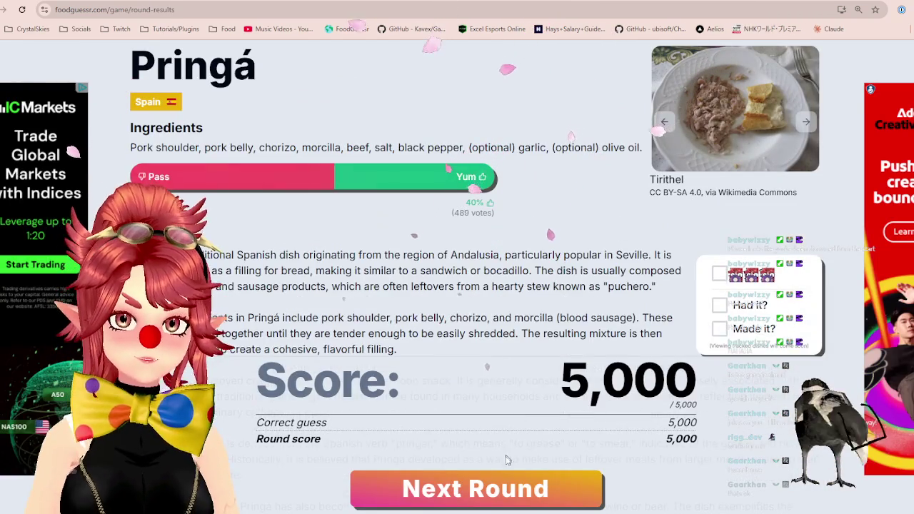
click(476, 489)
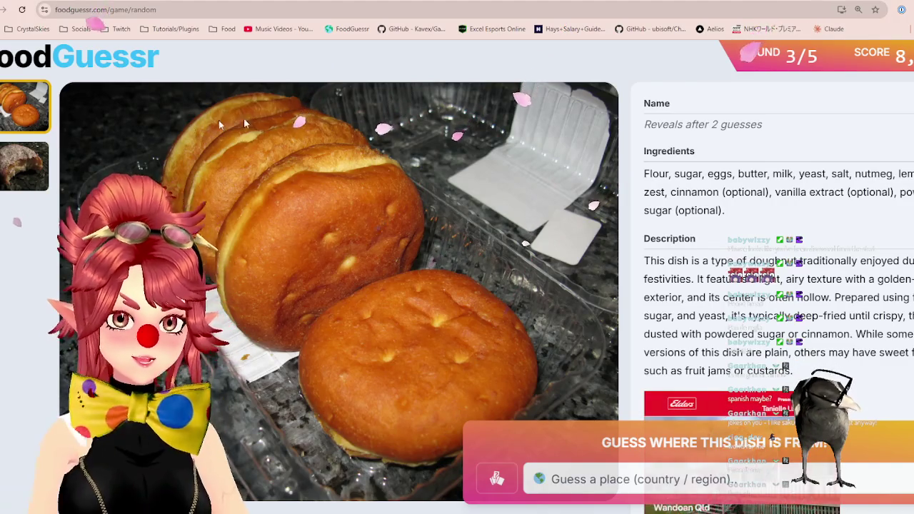
- Browse the doughnut dish's photos and focus the country guess field
click(16, 186)
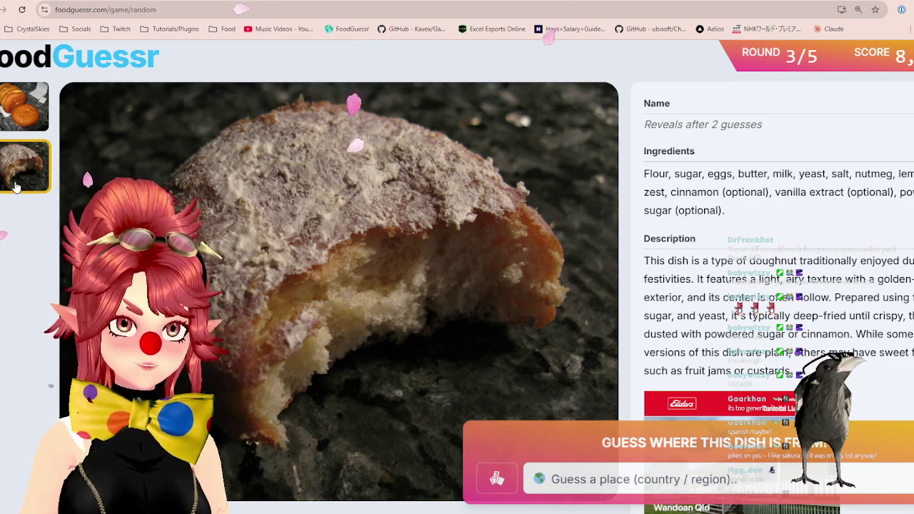
click(3, 121)
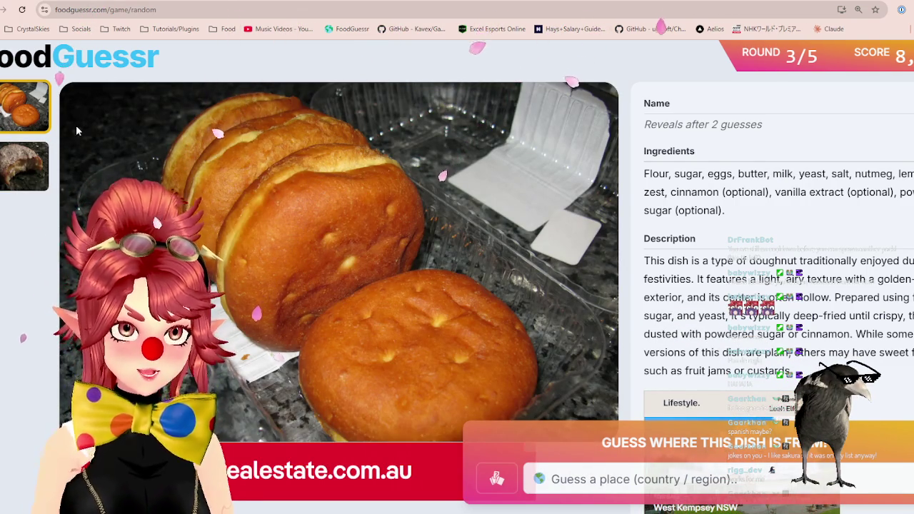
click(571, 473)
- Guess United States for the doughnut, then scan Europe and the Mediterranean on the map
text(uni)
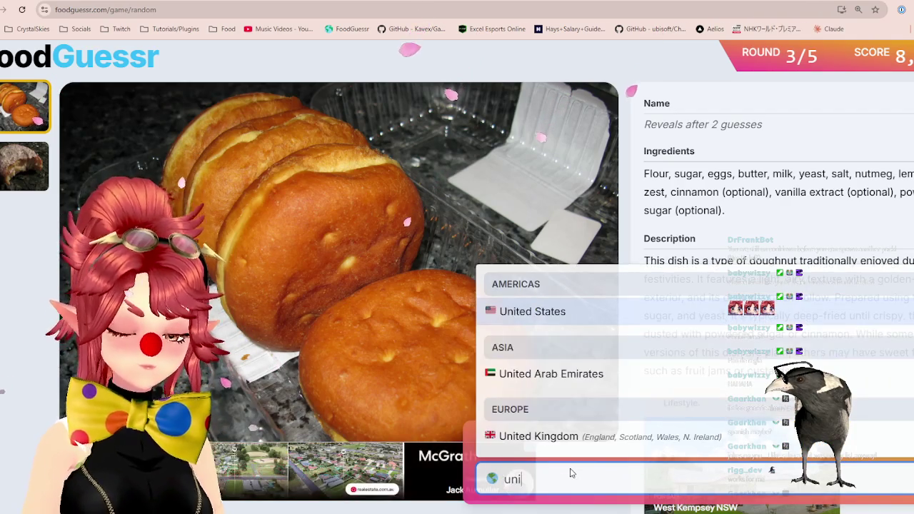
click(586, 314)
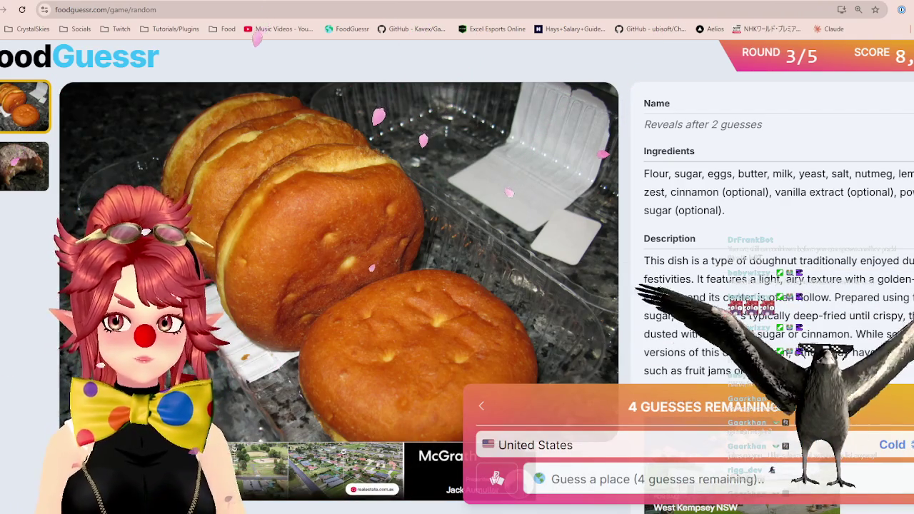
key(ctrl+Tab)
scroll(457, 286, down, 2)
drag(286, 215, 540, 305)
mouse_move(10, 187)
mouse_down()
mouse_move(311, 305)
mouse_move(686, 314)
mouse_move(400, 271)
mouse_up()
scroll(457, 236, up, 2)
mouse_move(457, 235)
mouse_down()
mouse_move(423, 274)
mouse_move(574, 254)
mouse_up()
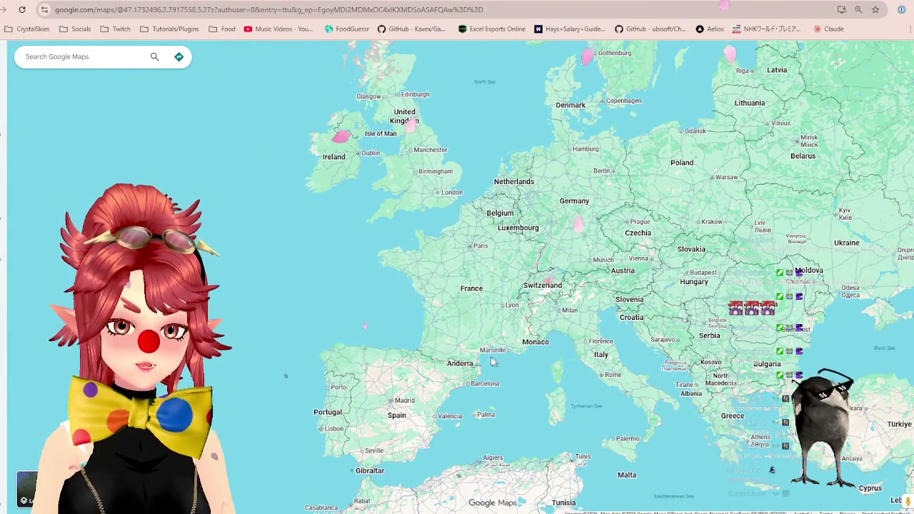
scroll(499, 397, up, 2)
scroll(441, 195, up, 2)
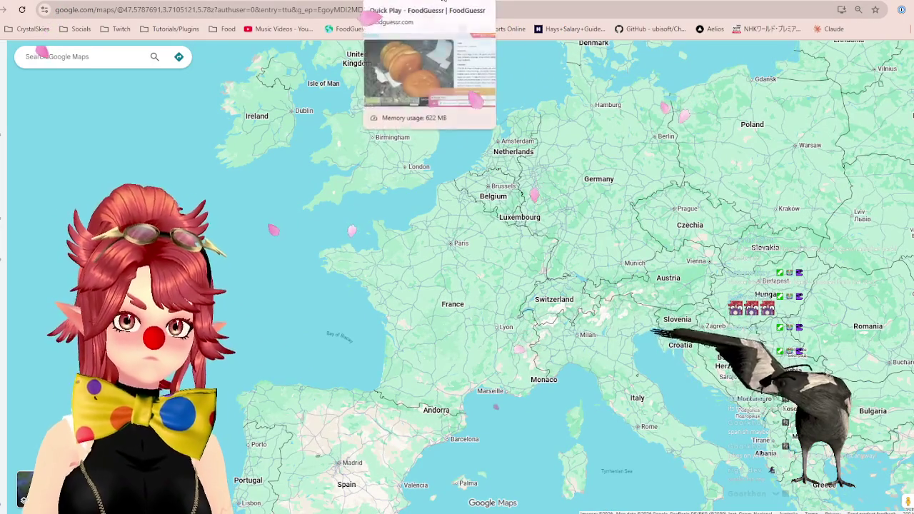
drag(586, 409, 611, 226)
scroll(611, 226, down, 1)
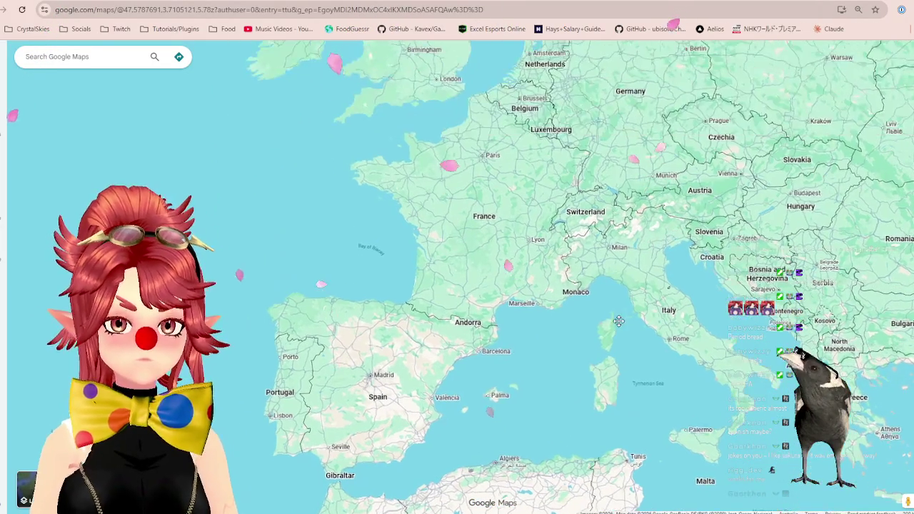
key(ctrl+Tab)
- Guess Spain, then Germany, revealing Fasnacht for 4,000 points, and highlight its description lines
click(680, 473)
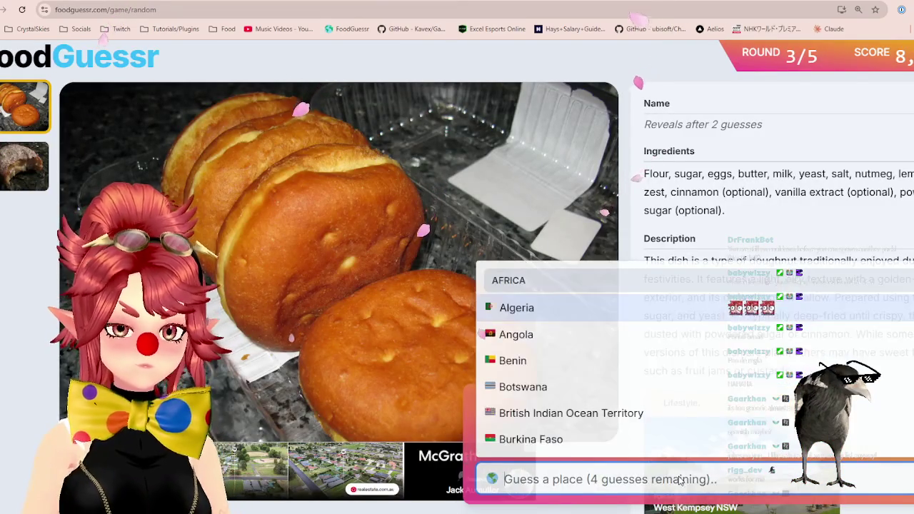
text(sp)
key(Return)
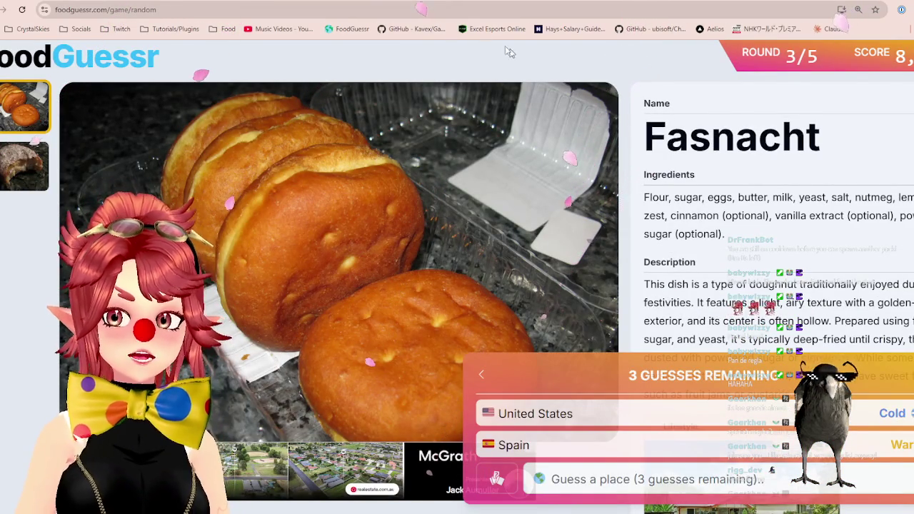
click(650, 479)
text(ger)
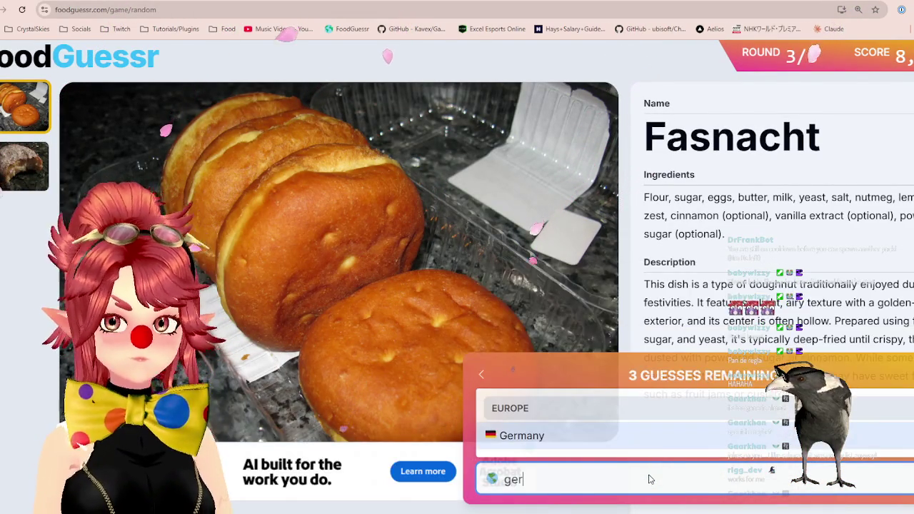
click(645, 436)
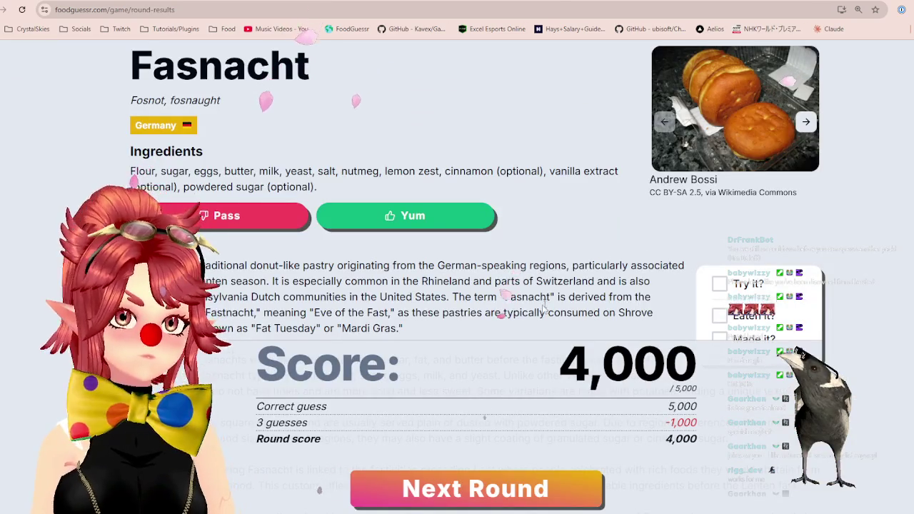
scroll(541, 314, down, 1)
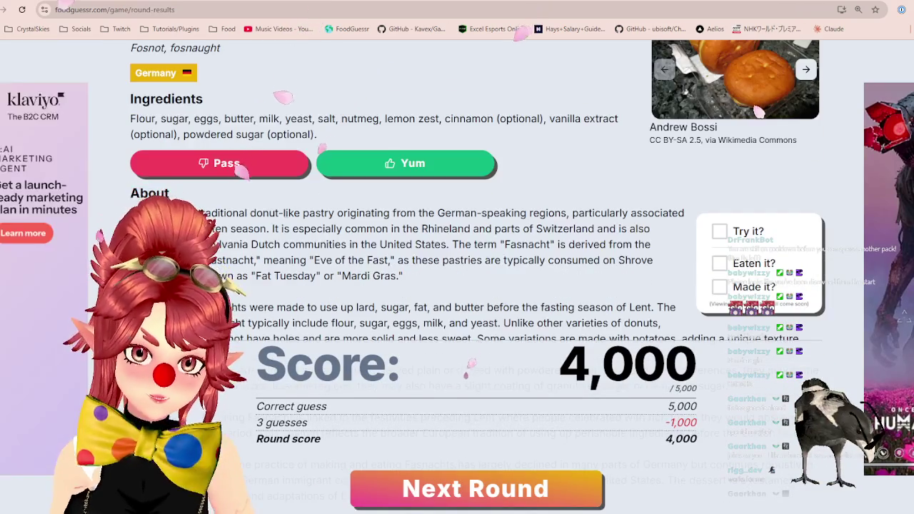
mouse_move(344, 215)
mouse_down()
mouse_move(400, 276)
mouse_move(500, 244)
mouse_move(532, 215)
mouse_up()
drag(304, 228, 421, 230)
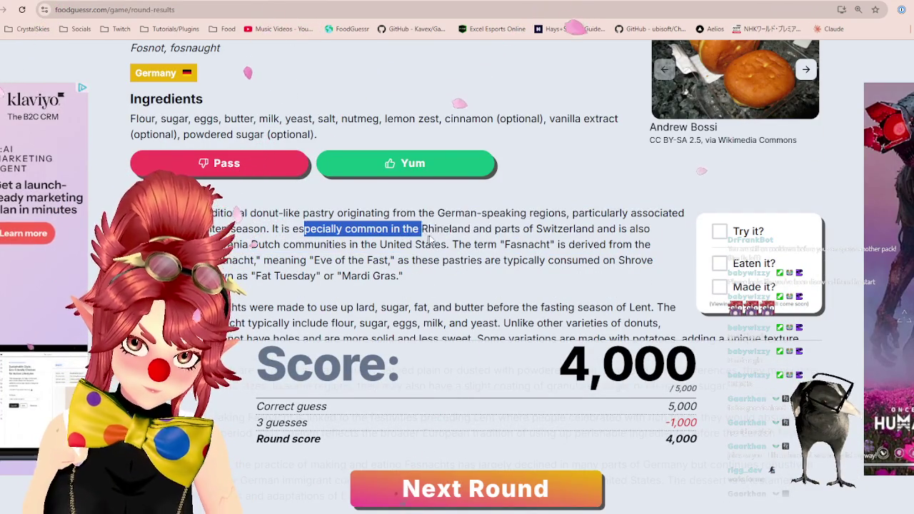
- Highlight the Pennsylvania Dutch line, vote Yum for Fasnacht, and advance to round 4
click(548, 244)
drag(259, 245, 486, 244)
scroll(457, 285, down, 2)
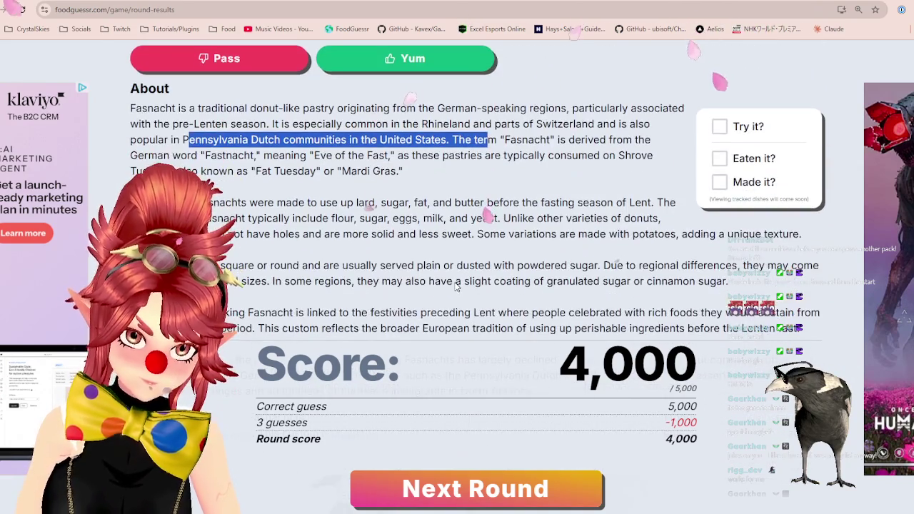
scroll(453, 281, up, 3)
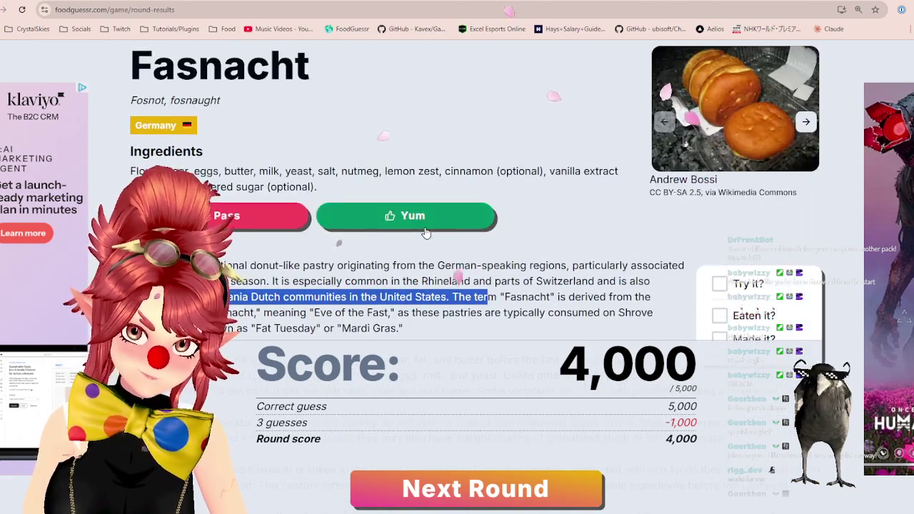
click(424, 218)
click(408, 490)
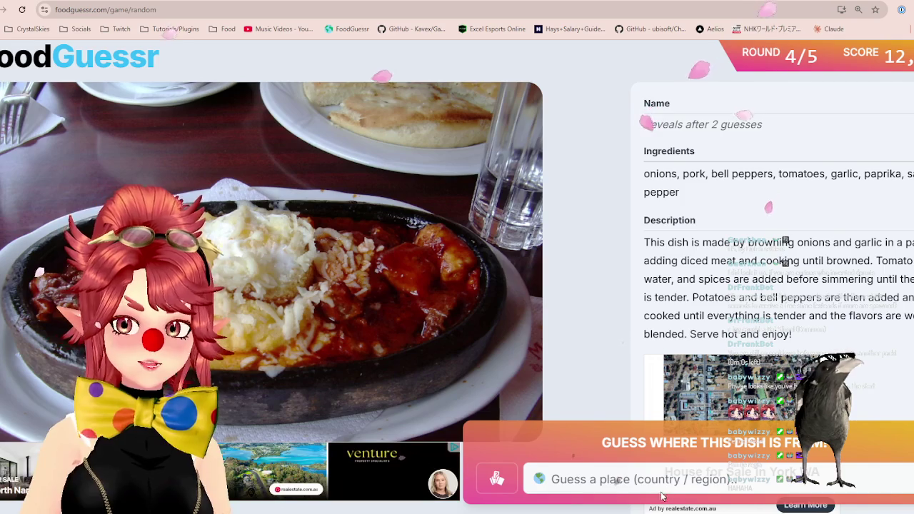
- Guess Romania for the stew, revealing it as Tocană for 4,000 points
click(628, 480)
text(Romania)
key(Return)
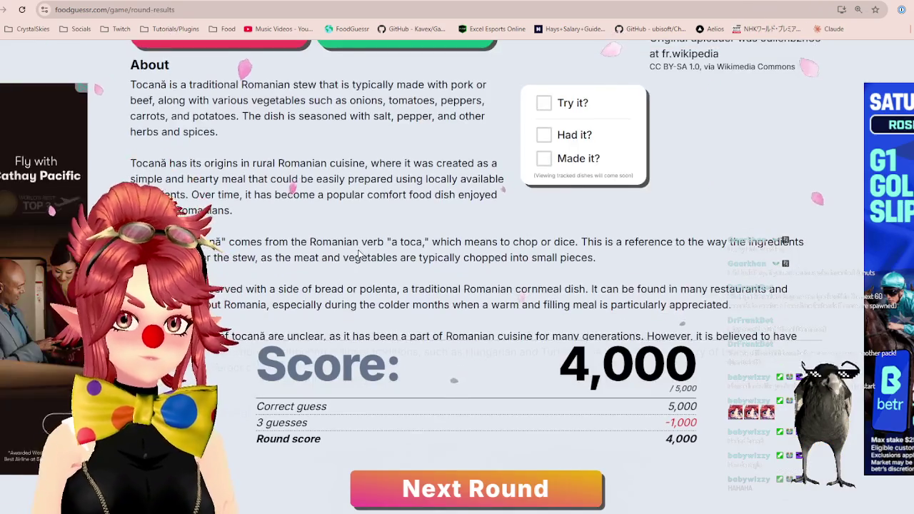
scroll(402, 284, up, 2)
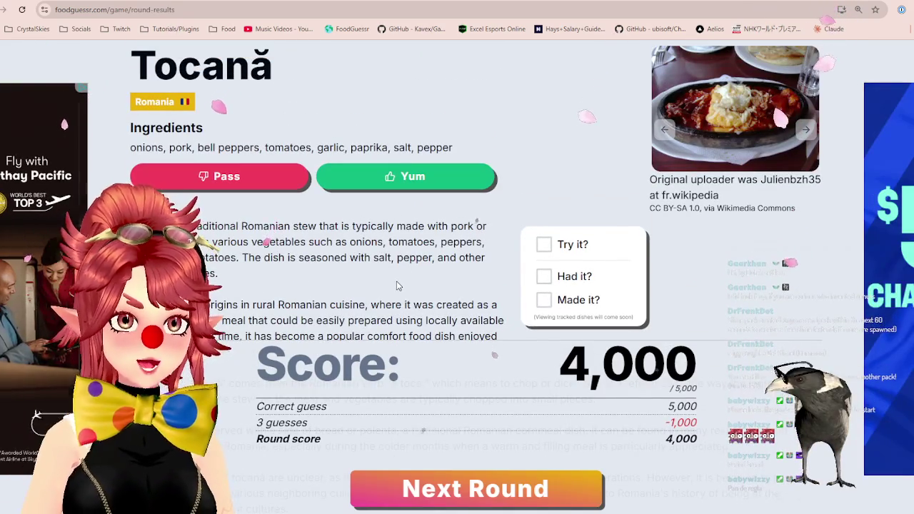
scroll(397, 280, down, 1)
scroll(369, 262, down, 1)
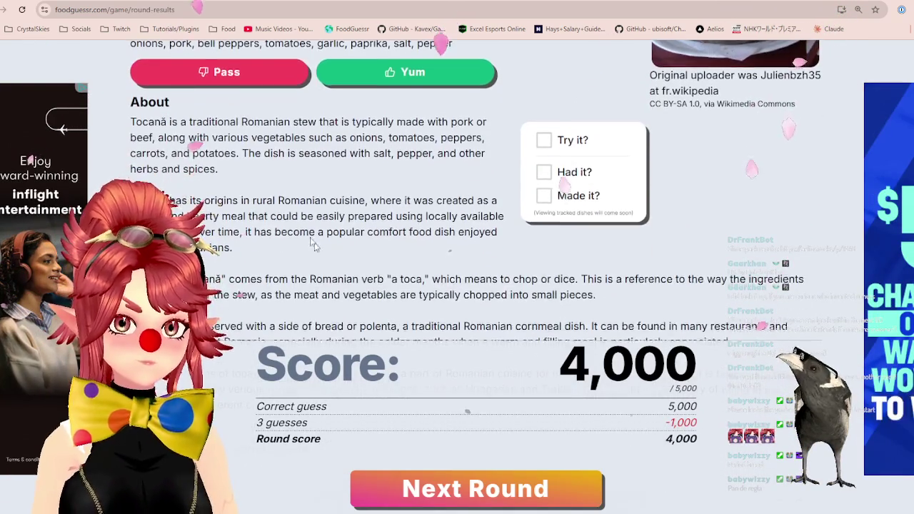
scroll(270, 213, down, 3)
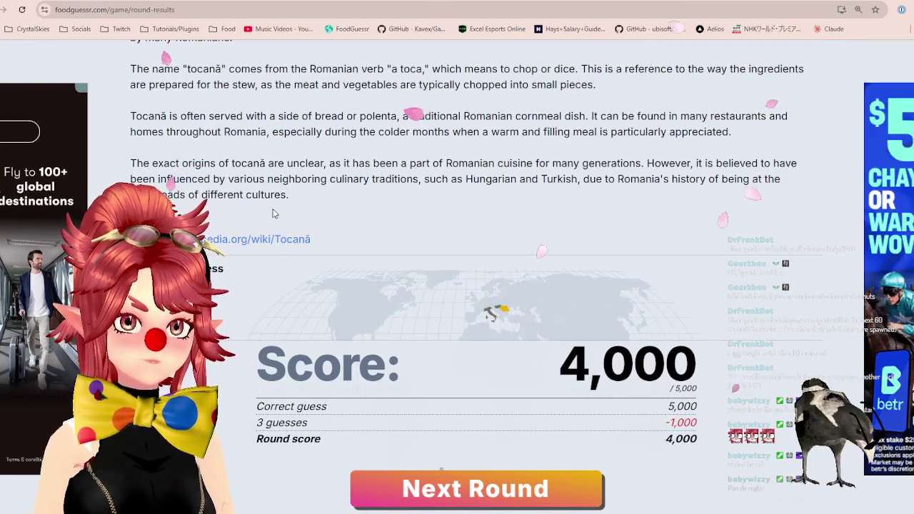
scroll(333, 198, down, 3)
- Read through the Tocană results and advance to the final round 5
scroll(258, 207, up, 5)
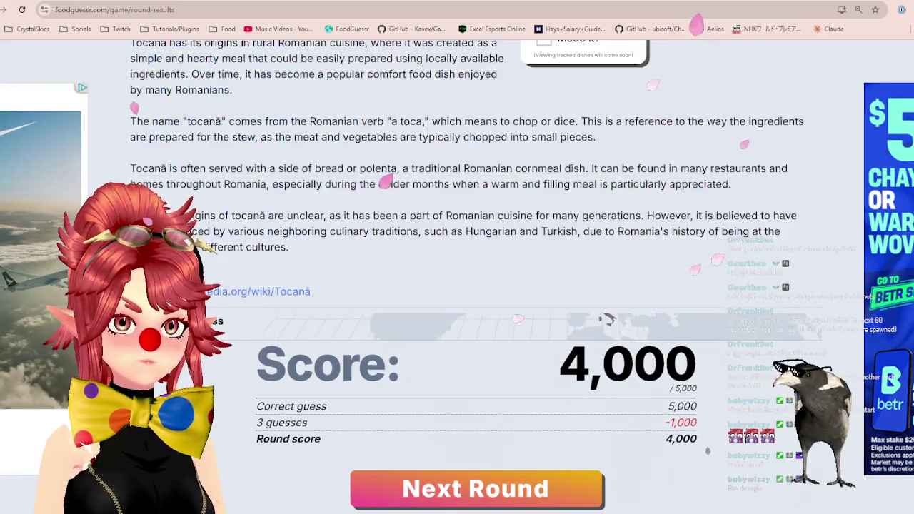
scroll(270, 207, down, 2)
scroll(271, 207, up, 2)
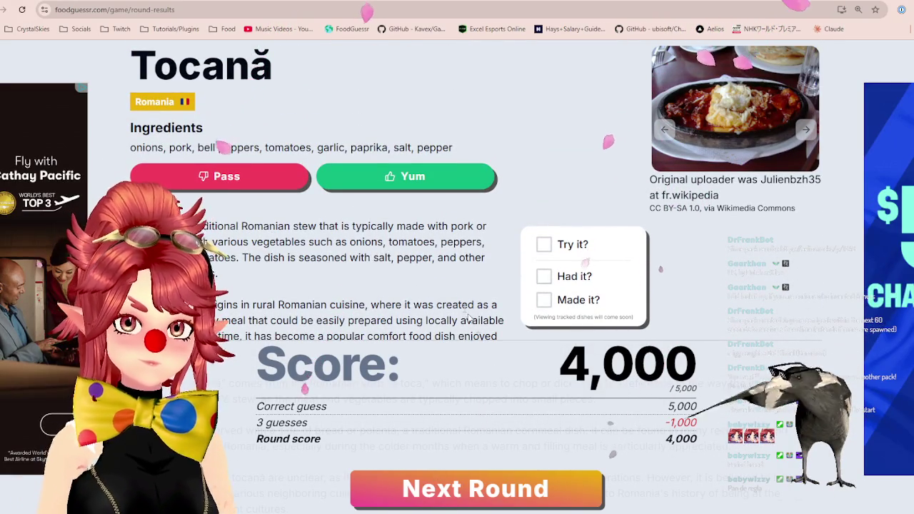
scroll(429, 343, down, 1)
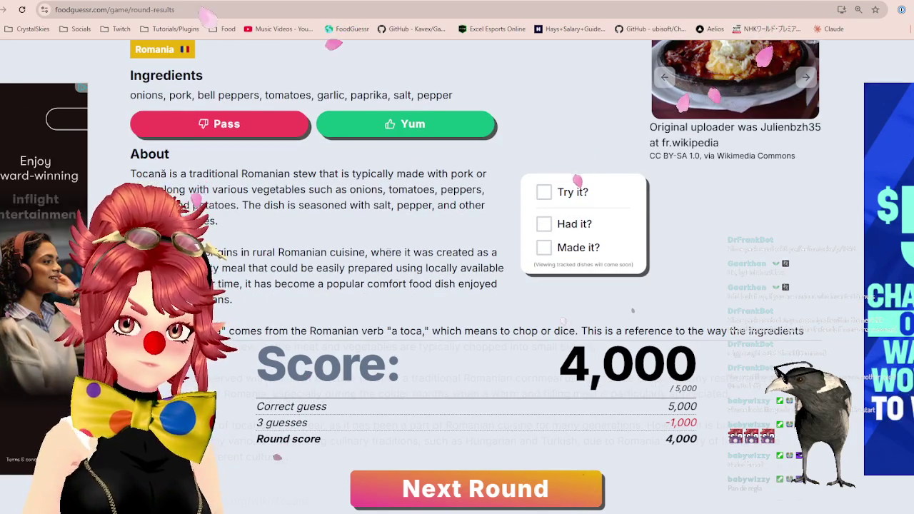
scroll(500, 214, down, 1)
scroll(390, 261, down, 1)
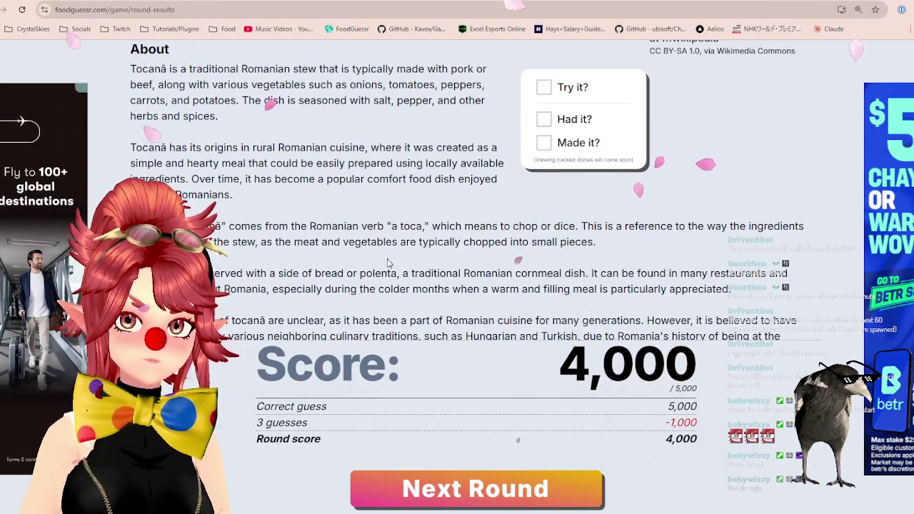
scroll(602, 306, down, 1)
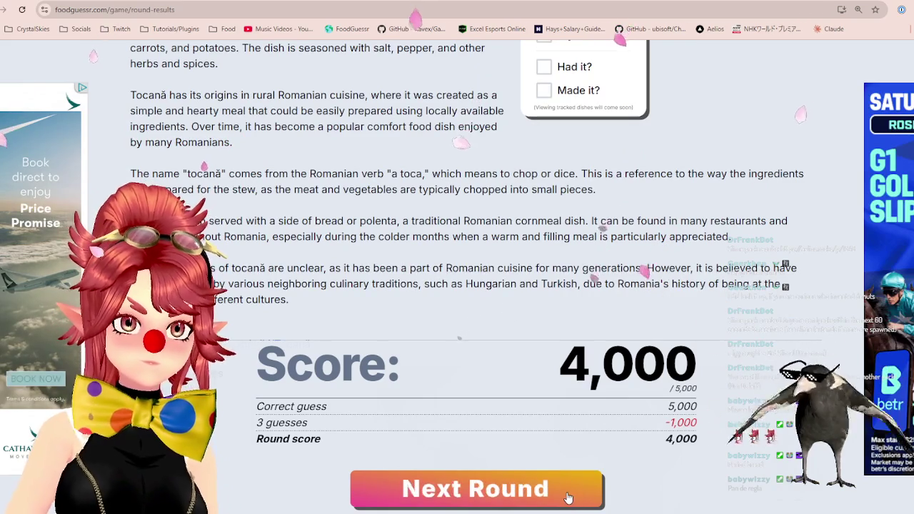
click(568, 492)
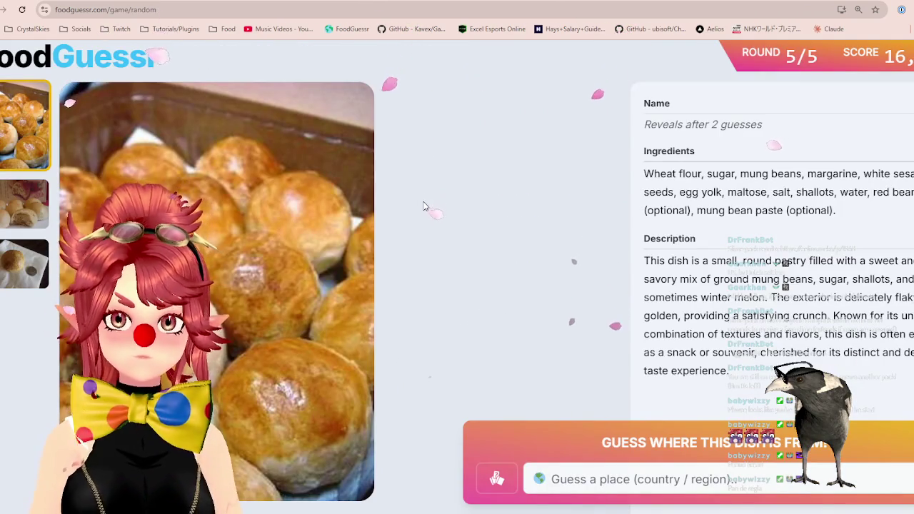
- Flip through the three final-round dish photos, ending on the bitten bun, and focus the guess field
click(27, 227)
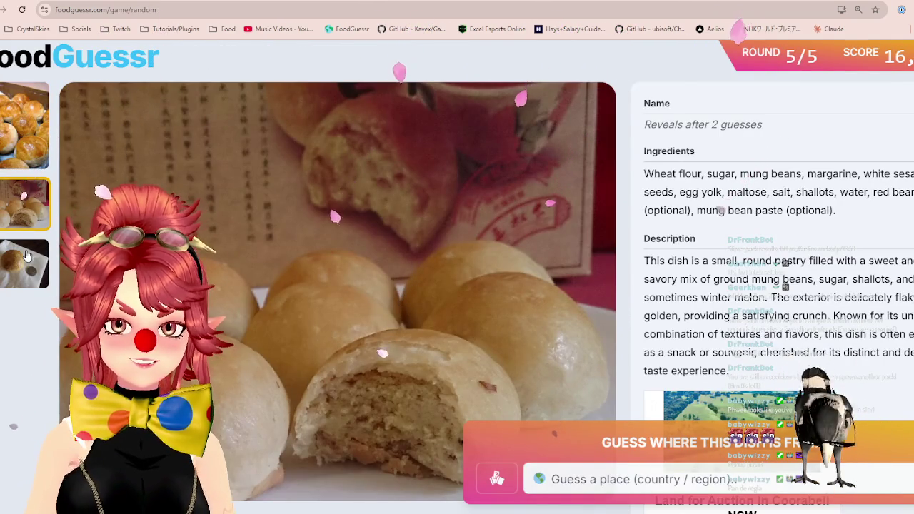
click(26, 256)
click(10, 204)
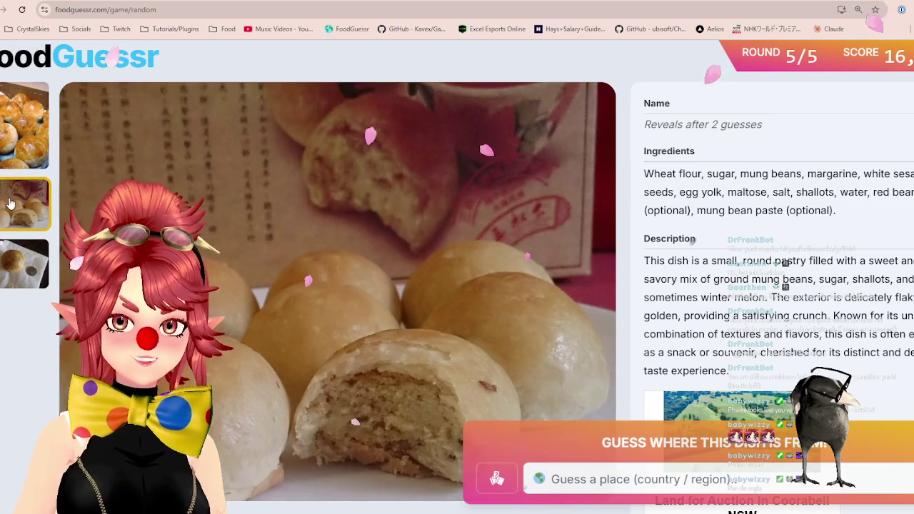
click(21, 263)
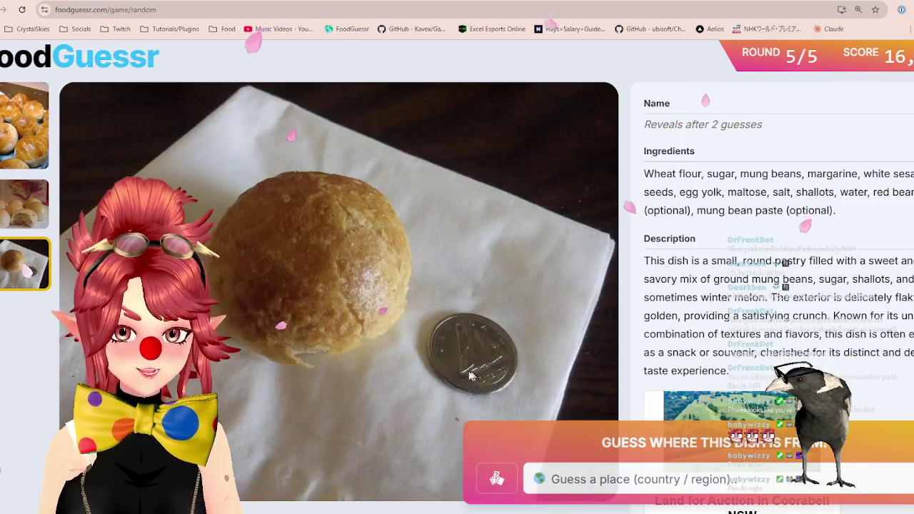
click(40, 195)
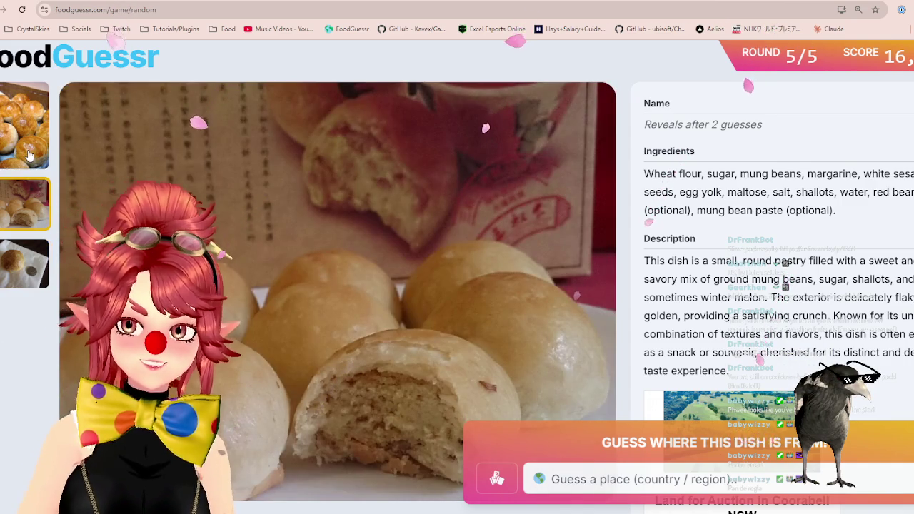
click(30, 156)
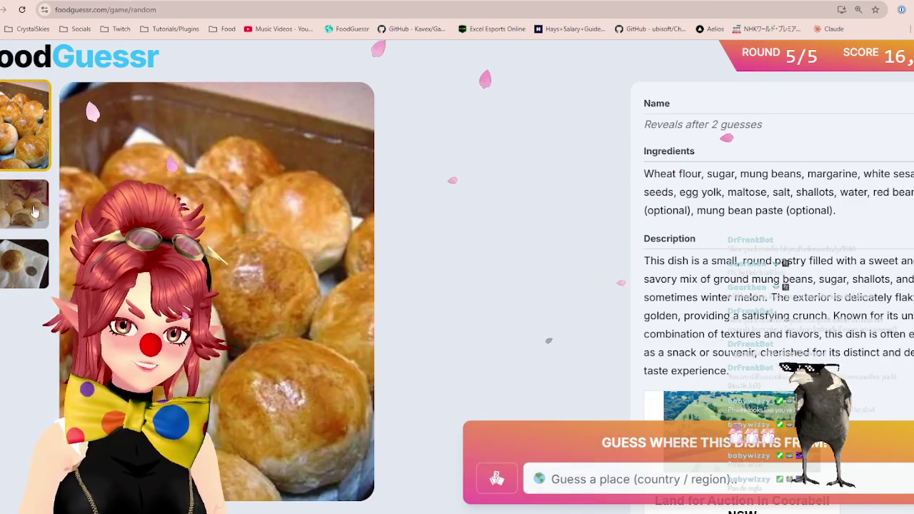
click(34, 209)
click(21, 154)
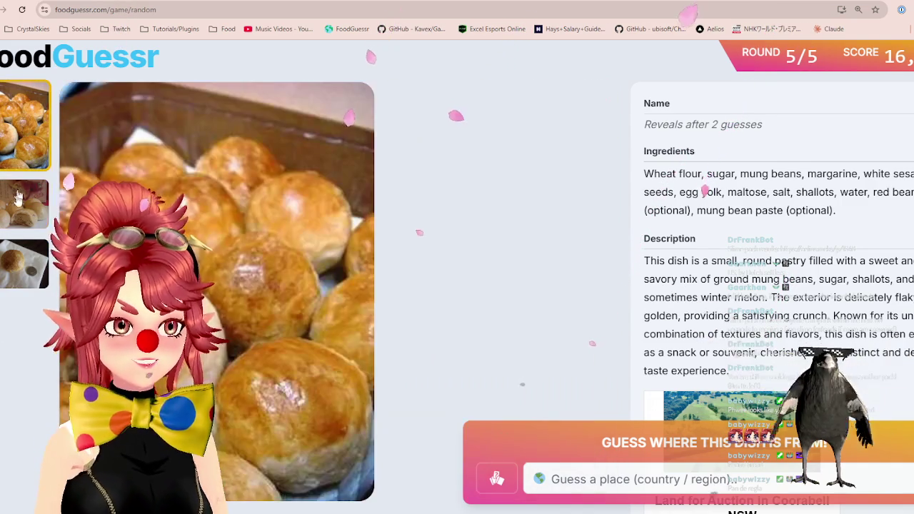
click(20, 206)
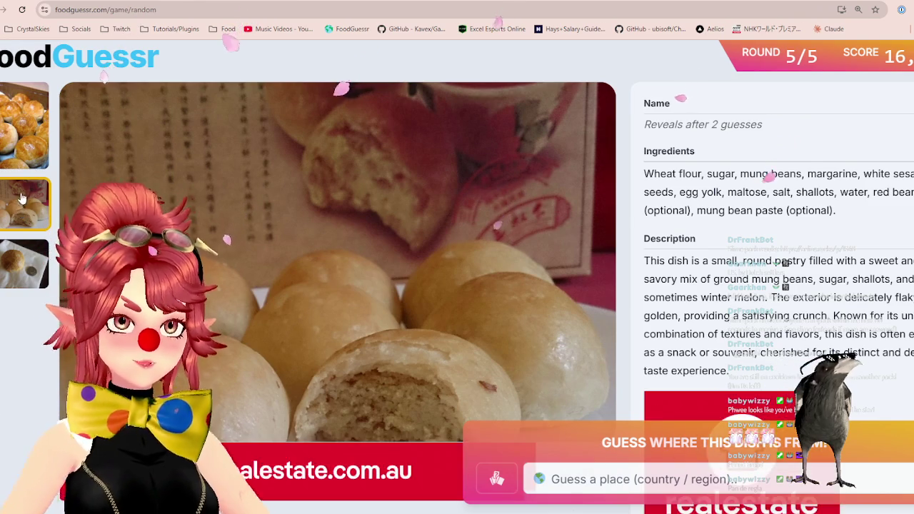
click(592, 478)
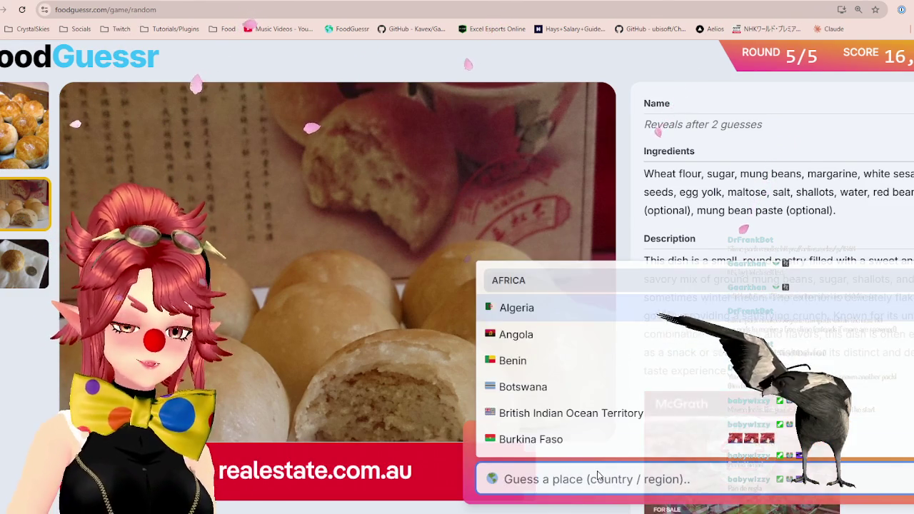
- Guess China, then Singapore, revealing Tambun Biscuit, and check Southeast Asia on the map
text(china)
click(598, 444)
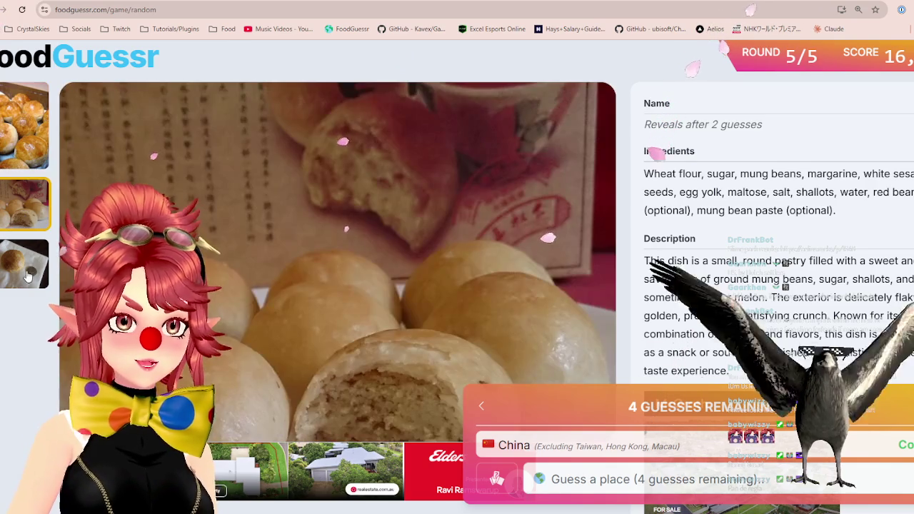
click(645, 475)
text(sing)
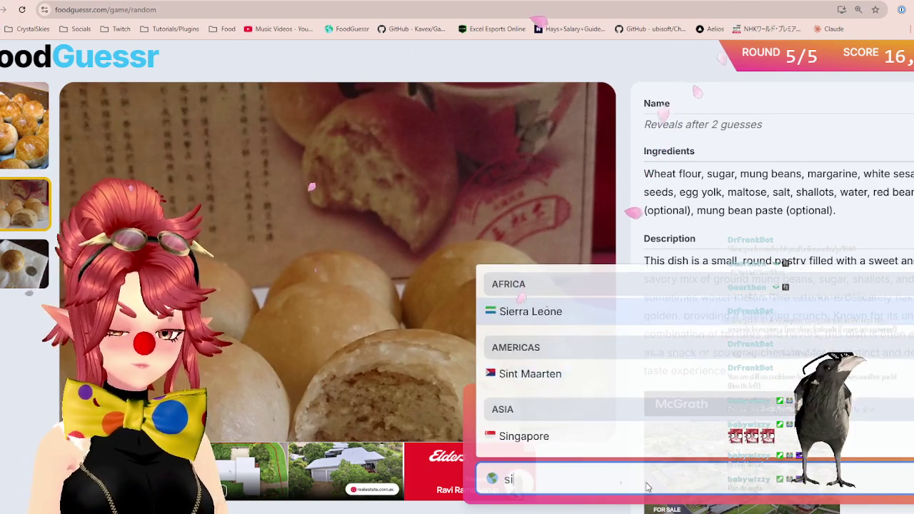
click(667, 444)
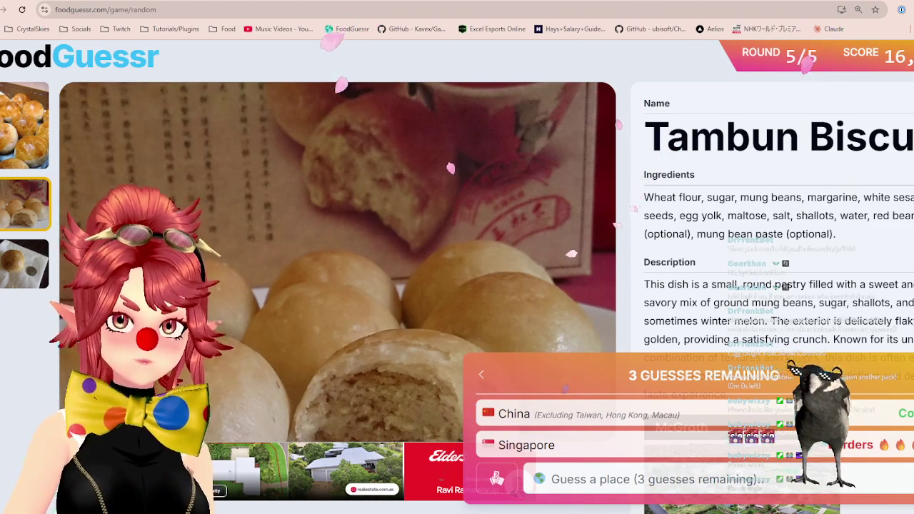
key(ctrl+Tab)
scroll(457, 271, down, 3)
- Pan and zoom Google Maps to show Sumatra, Borneo and Java in Southeast Asia
mouse_move(715, 464)
mouse_down()
mouse_move(500, 303)
mouse_move(507, 273)
mouse_up()
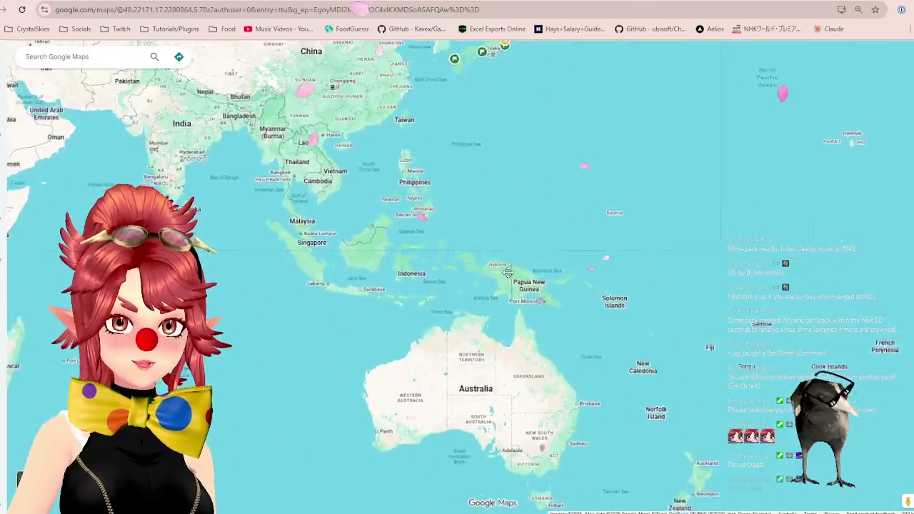
scroll(507, 273, up, 3)
drag(343, 157, 500, 257)
scroll(416, 246, up, 1)
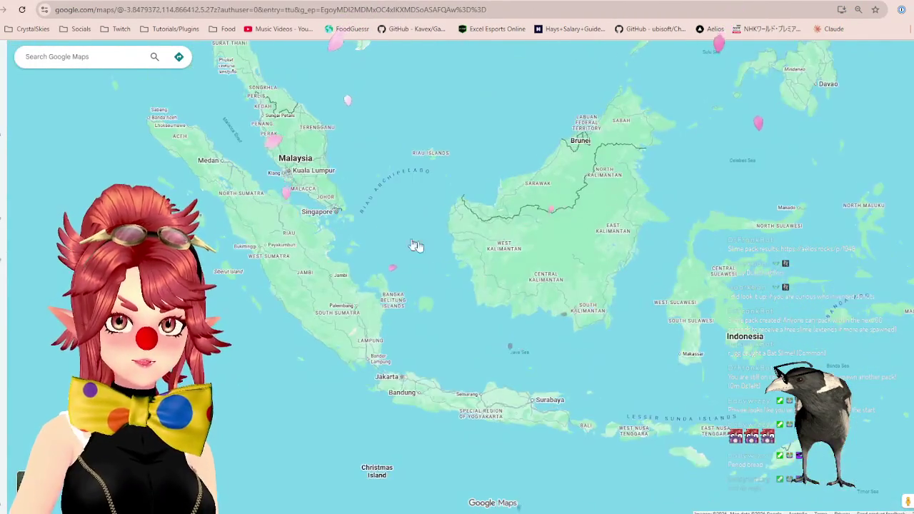
scroll(416, 246, down, 1)
drag(400, 260, 434, 269)
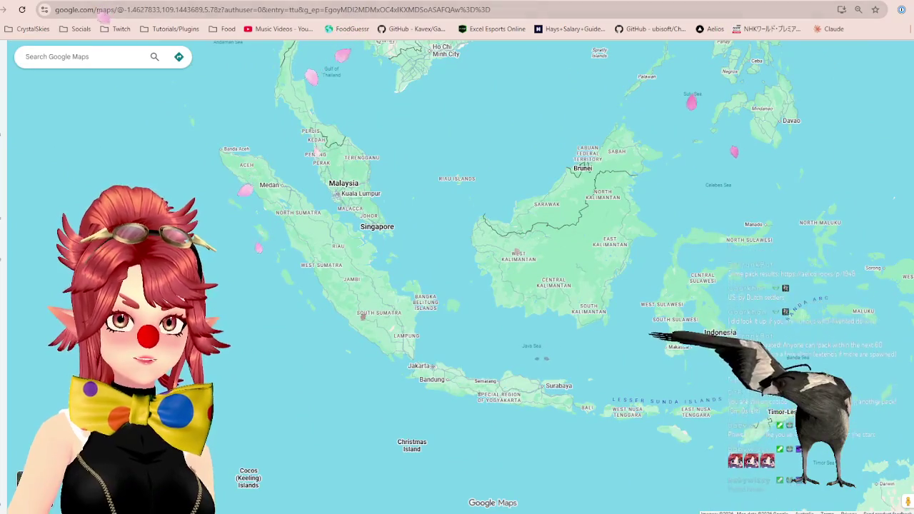
- Back in FoodGuessr, guess Indonesia for the Tambun Biscuit
key(ctrl+shift+Tab)
click(677, 476)
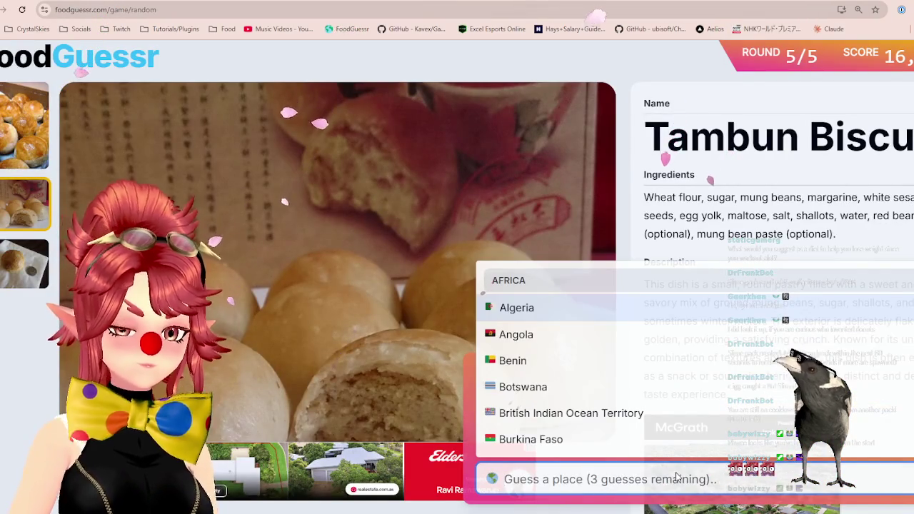
text(ind)
key(Down)
key(Return)
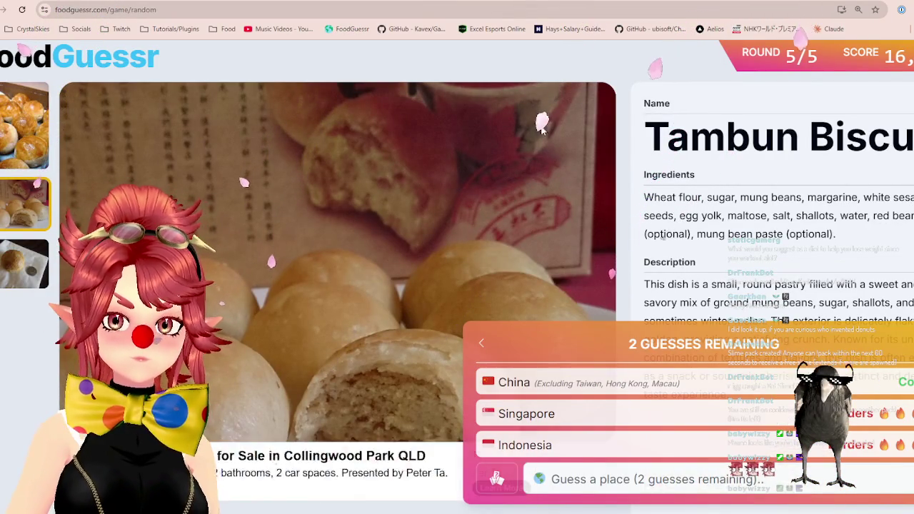
- Inspect the map around the Malay Peninsula, centring on Singapore and Malaysia
key(ctrl+Tab)
scroll(461, 256, down, 1)
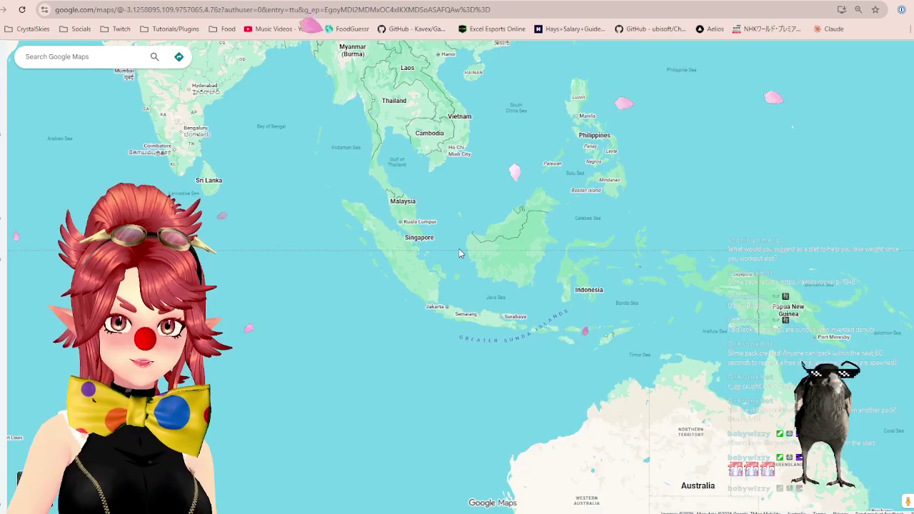
scroll(497, 205, up, 1)
drag(492, 236, 562, 286)
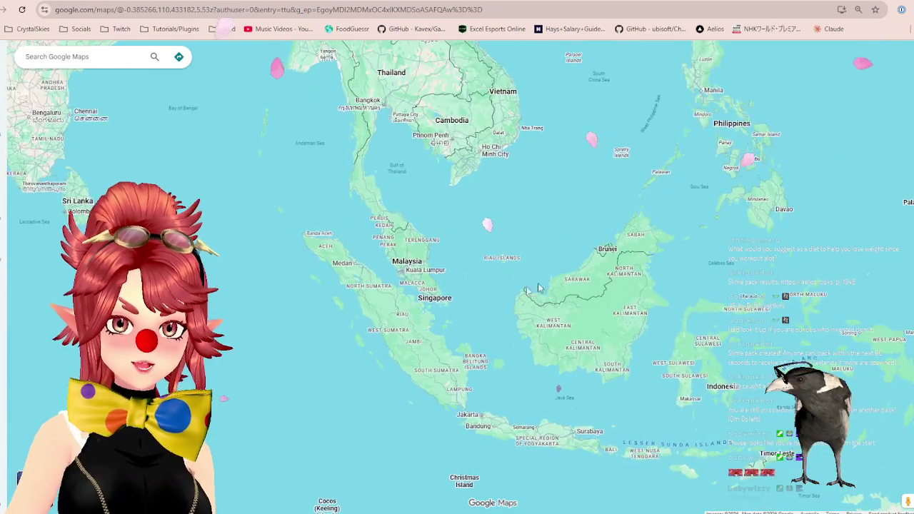
scroll(458, 289, up, 1)
scroll(440, 312, down, 1)
scroll(442, 328, up, 2)
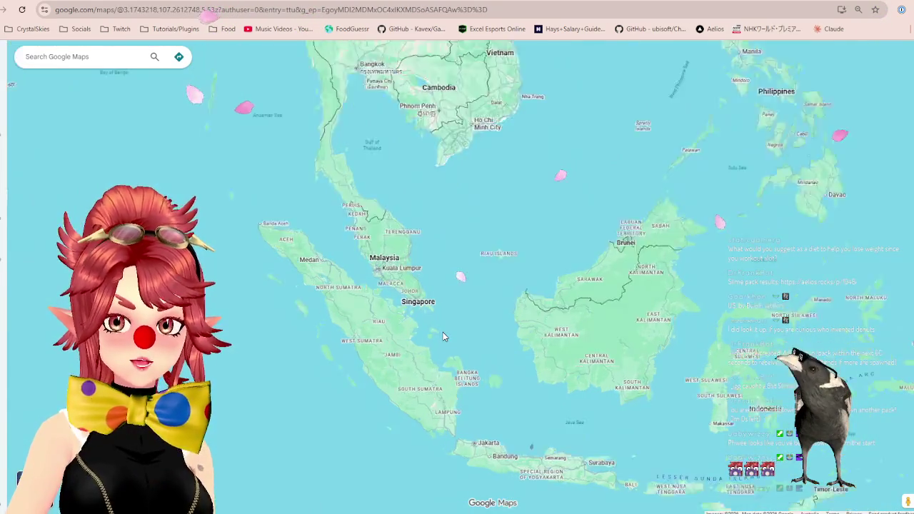
drag(405, 205, 429, 304)
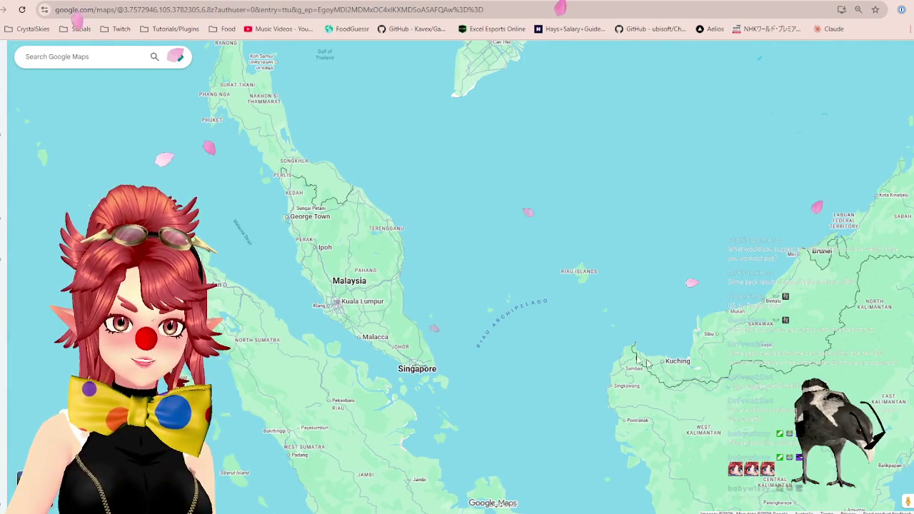
scroll(427, 290, down, 1)
- Guess Malaysia for the Tambun Biscuit, scoring 3,500, then return to the map
key(alt+Left)
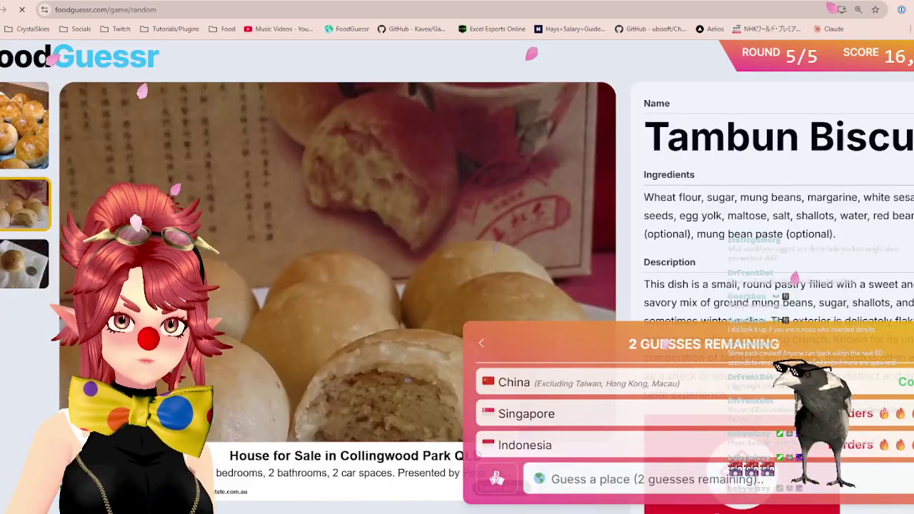
click(722, 490)
text(mal)
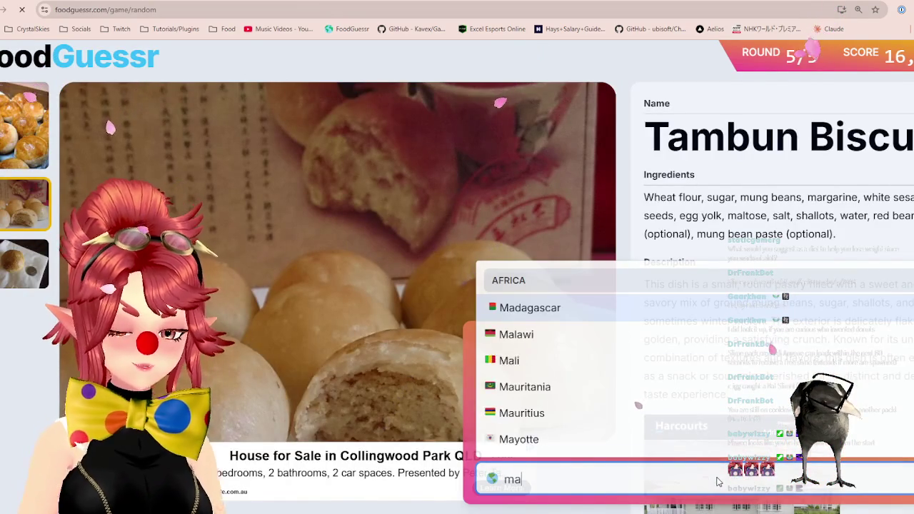
click(543, 396)
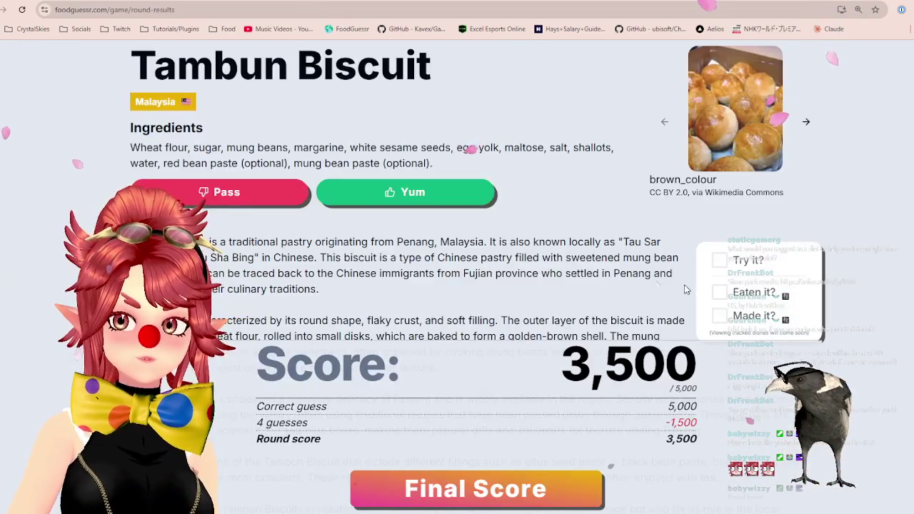
key(alt+Right)
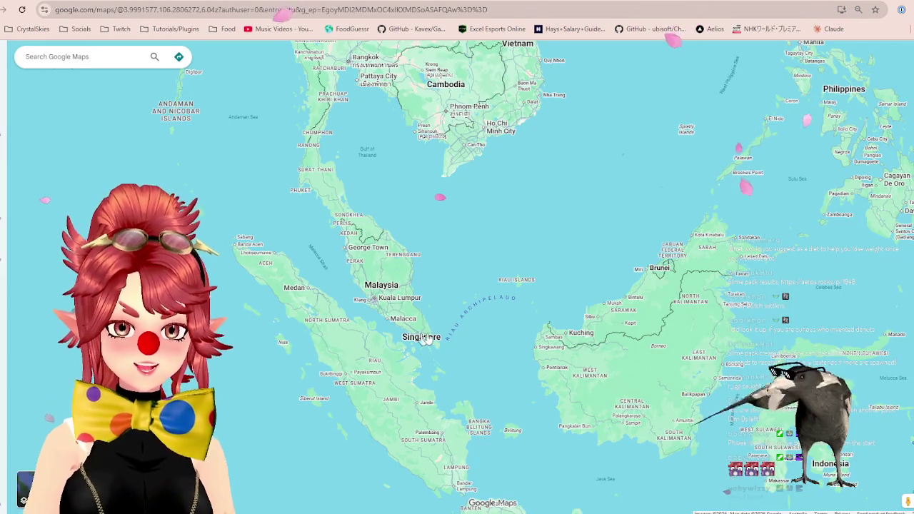
scroll(644, 289, up, 2)
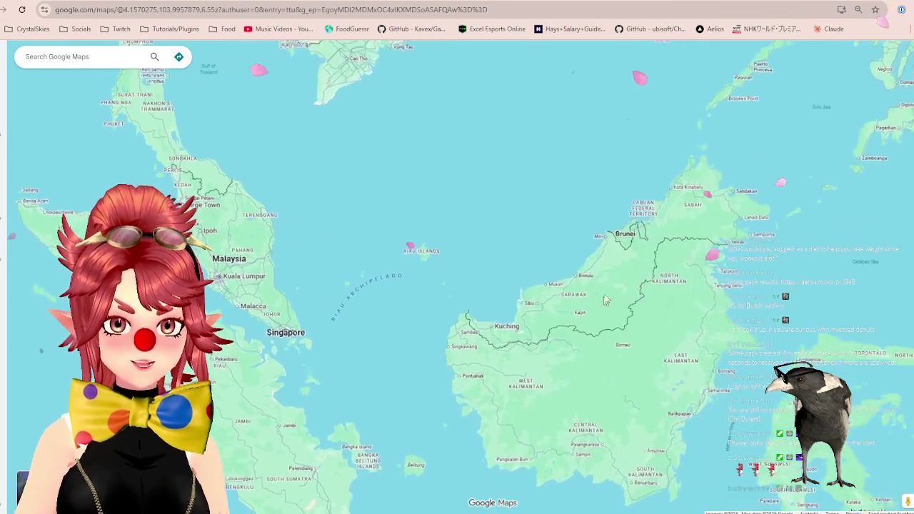
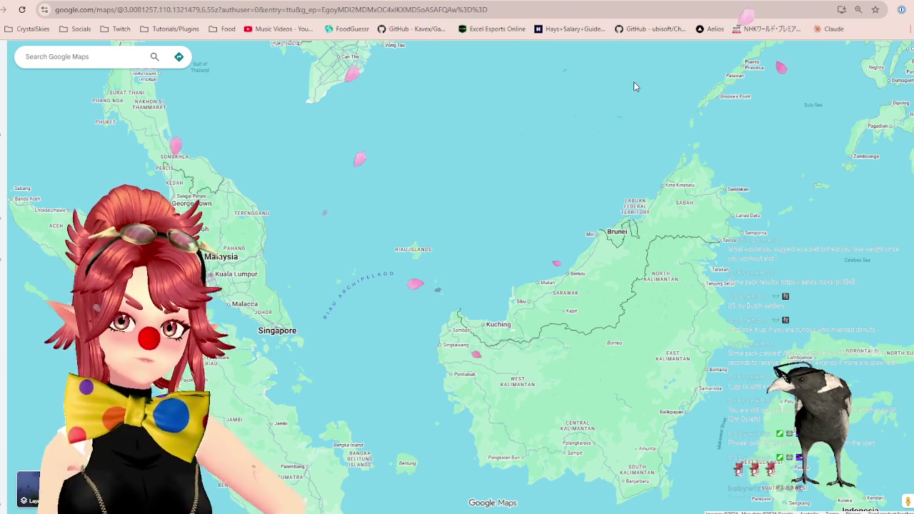
- Zoom the Google Maps view out to a wide view of Southeast Asia
scroll(541, 276, down, 4)
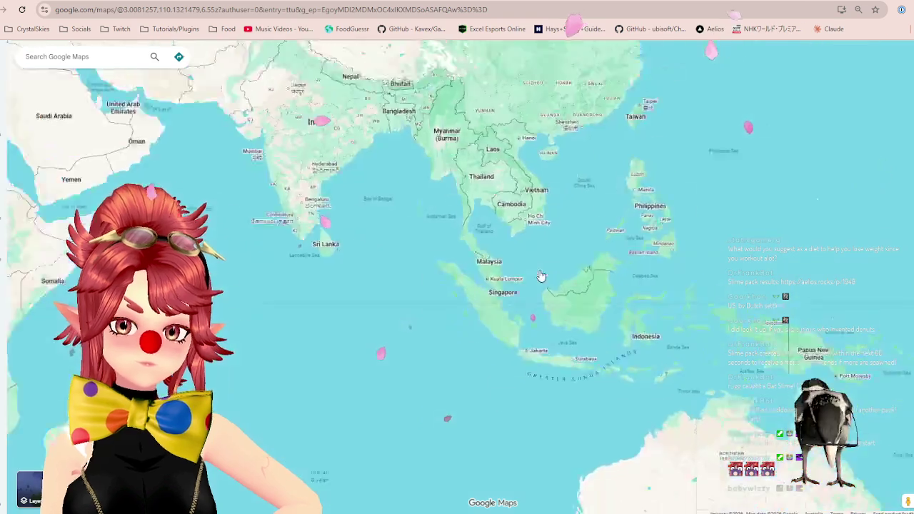
scroll(557, 278, up, 6)
scroll(509, 241, down, 2)
scroll(510, 240, down, 2)
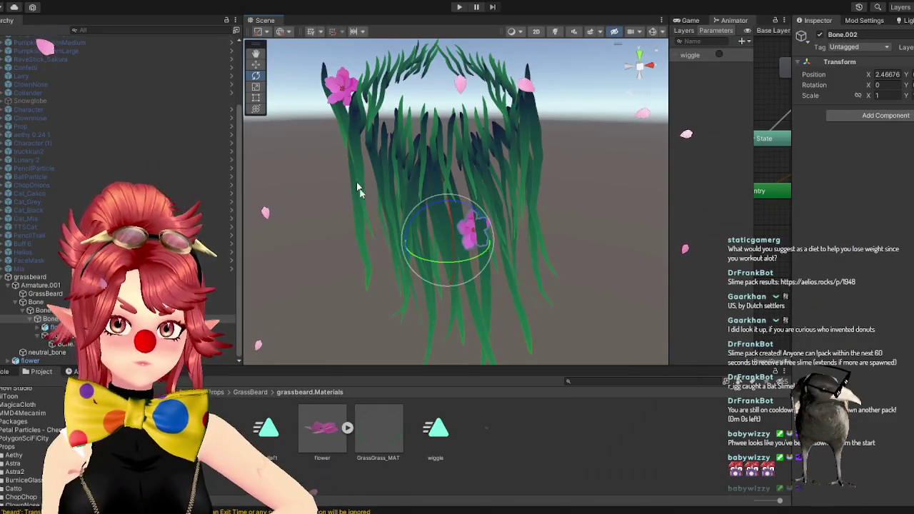
- Switch to the Move tool, orbit to the beard's side, and undo an accidental bone move
scroll(421, 238, up, 3)
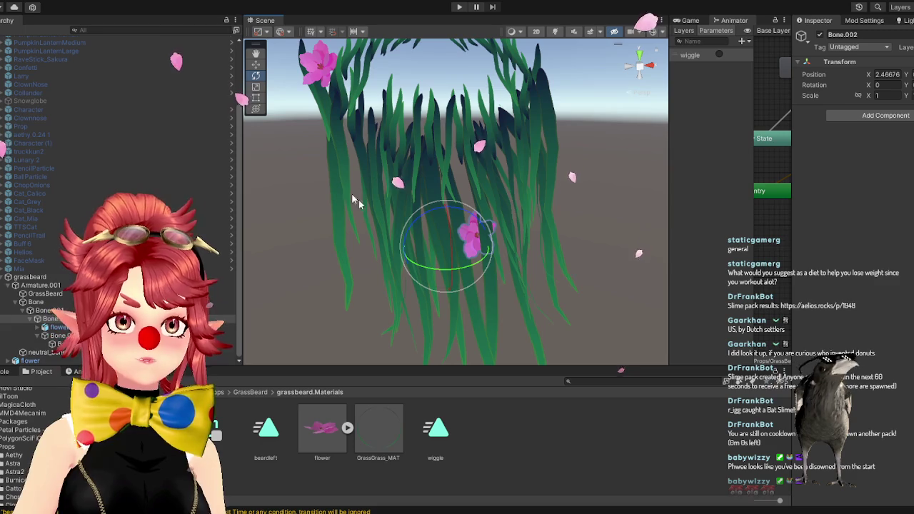
click(255, 65)
drag(471, 250, 410, 251)
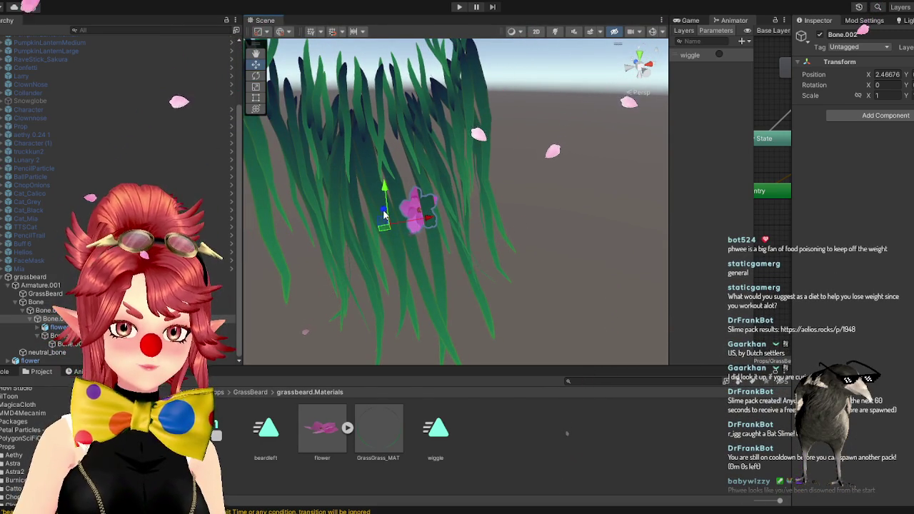
mouse_move(384, 212)
mouse_down()
mouse_move(412, 257)
mouse_move(491, 217)
mouse_up()
key(ctrl+z)
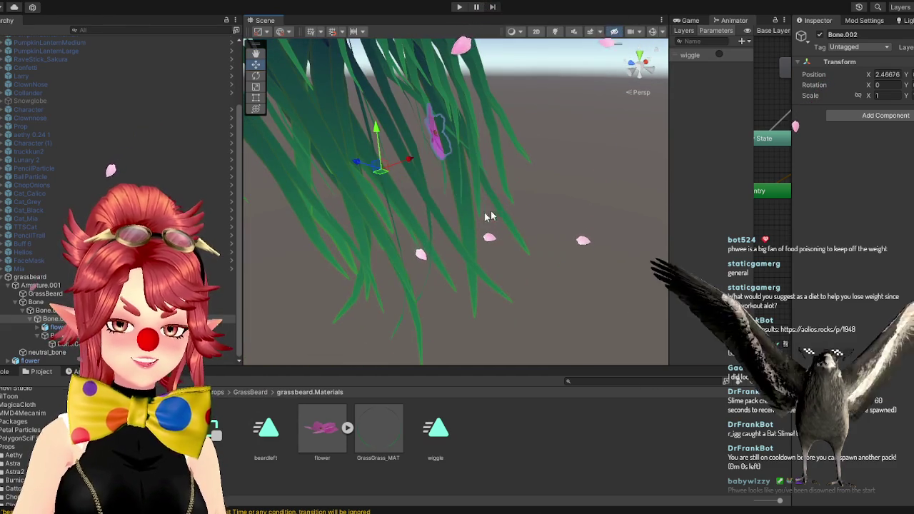
- Nudge flower (1) slightly along X to -0.0055, leaving its bone in place
click(435, 135)
drag(402, 132, 412, 134)
key(ctrl+z)
key(ctrl+z)
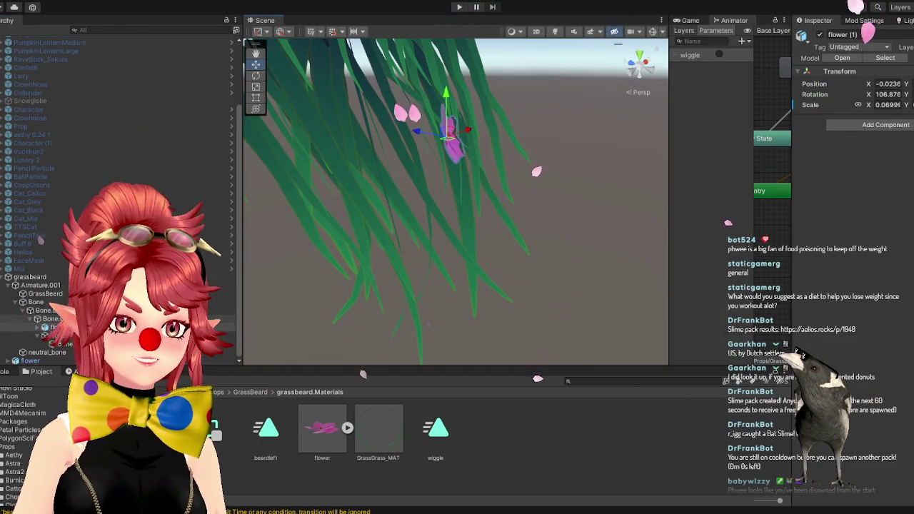
key(ctrl+z)
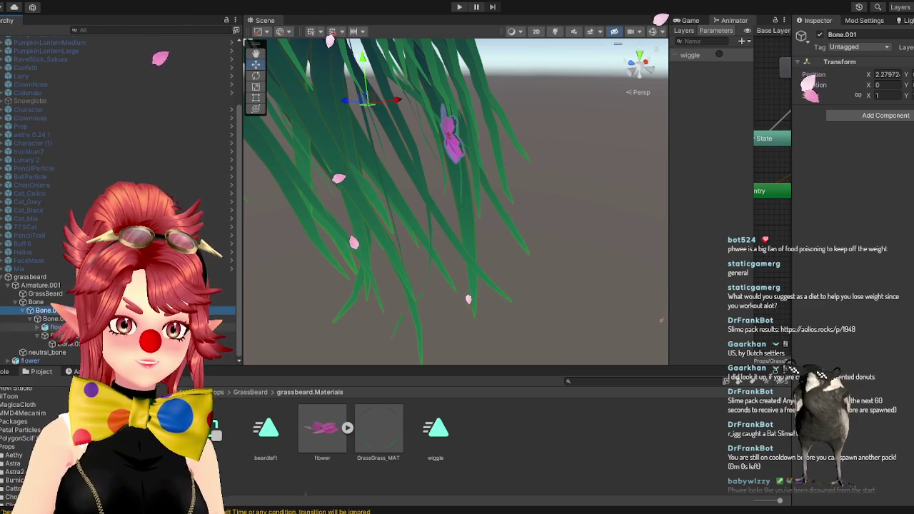
key(ctrl+y)
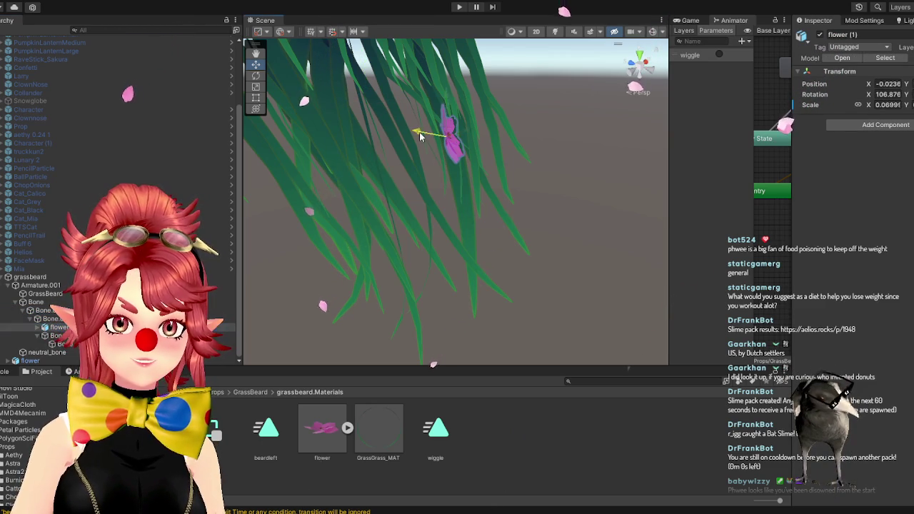
- Frame and orbit around flower (1), then set its Transform Scale X to 0.04
key(f)
mouse_move(451, 249)
mouse_down()
mouse_move(454, 236)
mouse_move(422, 235)
mouse_move(411, 223)
mouse_move(570, 254)
mouse_move(479, 184)
mouse_move(504, 253)
mouse_move(491, 188)
mouse_move(492, 287)
mouse_up()
mouse_move(529, 263)
mouse_down()
mouse_move(503, 229)
mouse_move(462, 278)
mouse_up()
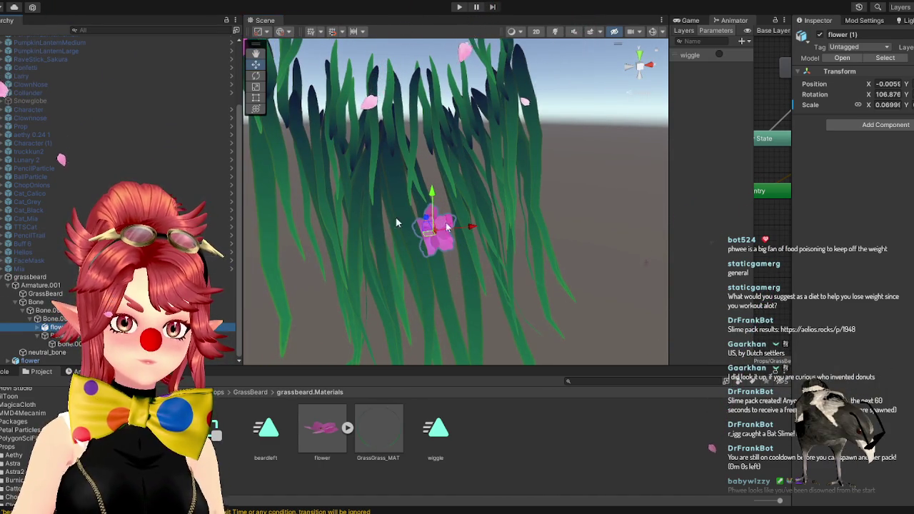
scroll(443, 250, down, 2)
drag(425, 274, 488, 308)
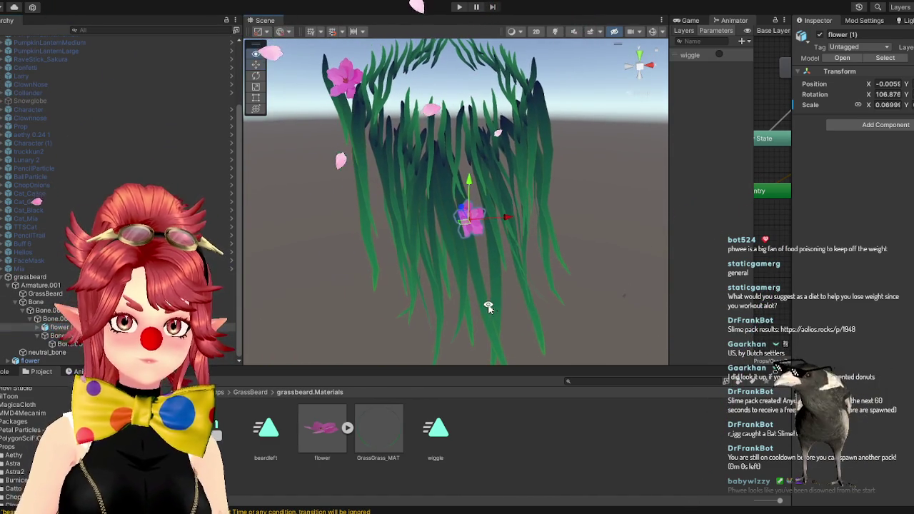
click(54, 327)
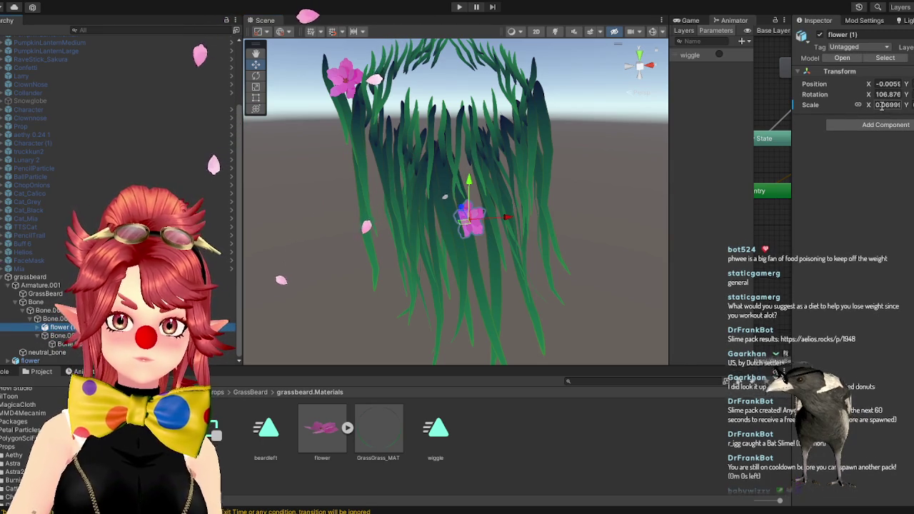
text(0.04)
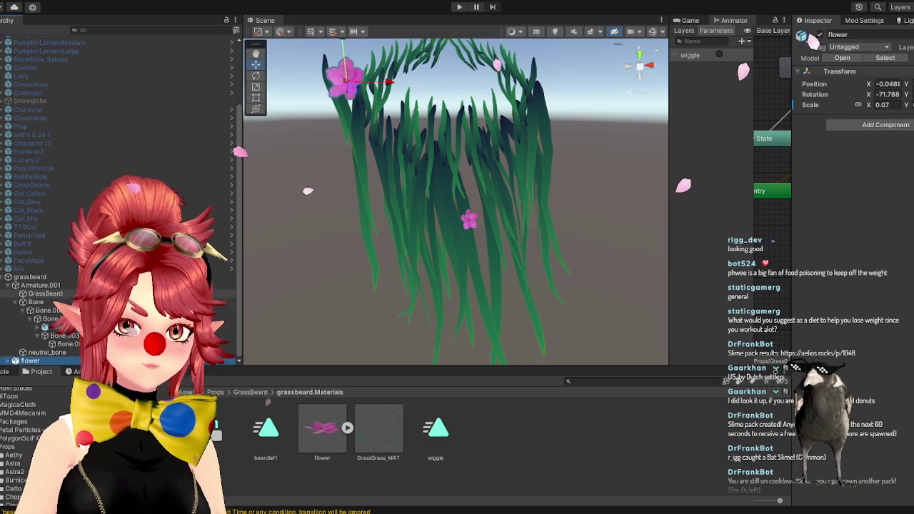
- Select the large flower at the beard's top, nudge it along X, and duplicate it
click(234, 265)
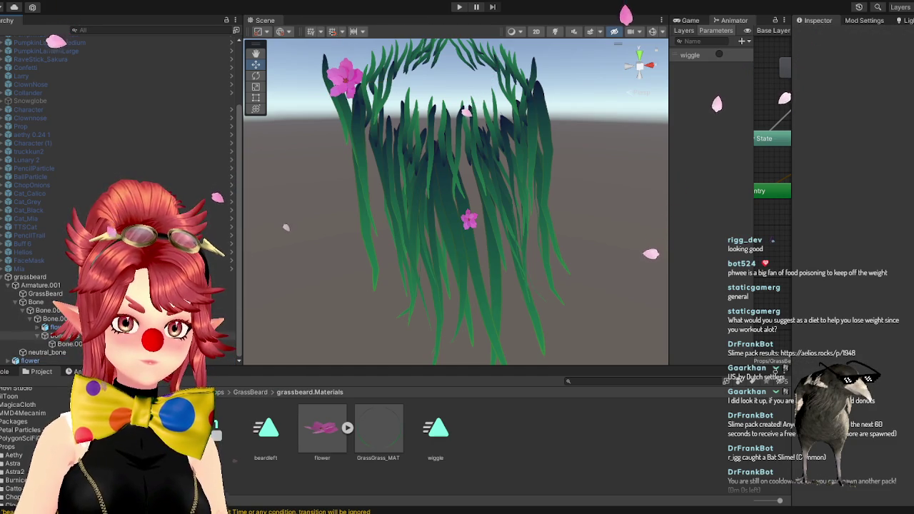
click(49, 363)
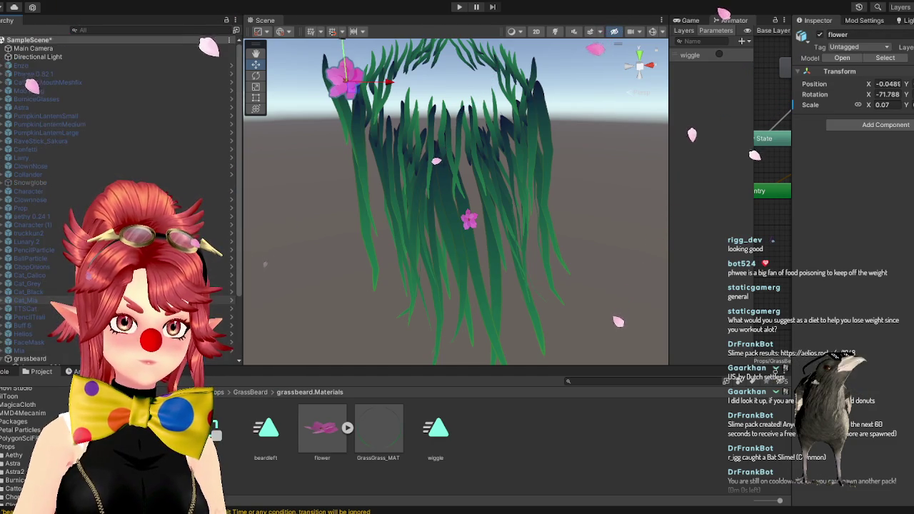
drag(386, 83, 392, 84)
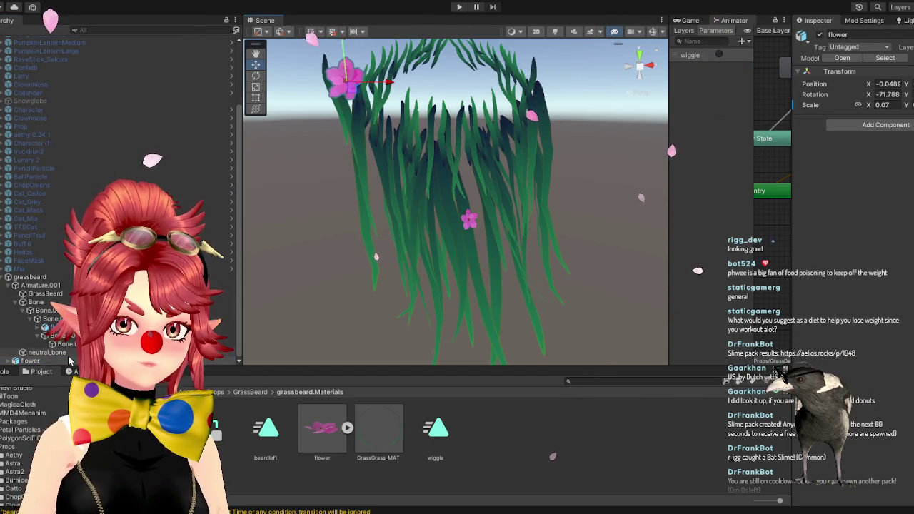
key(ctrl+d)
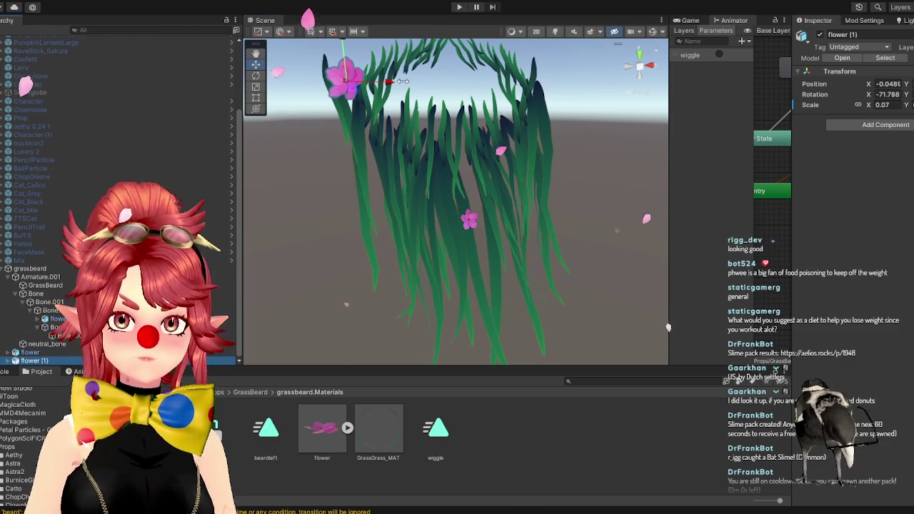
- Move the flower copy right and down onto the grass blades
scroll(448, 161, down, 5)
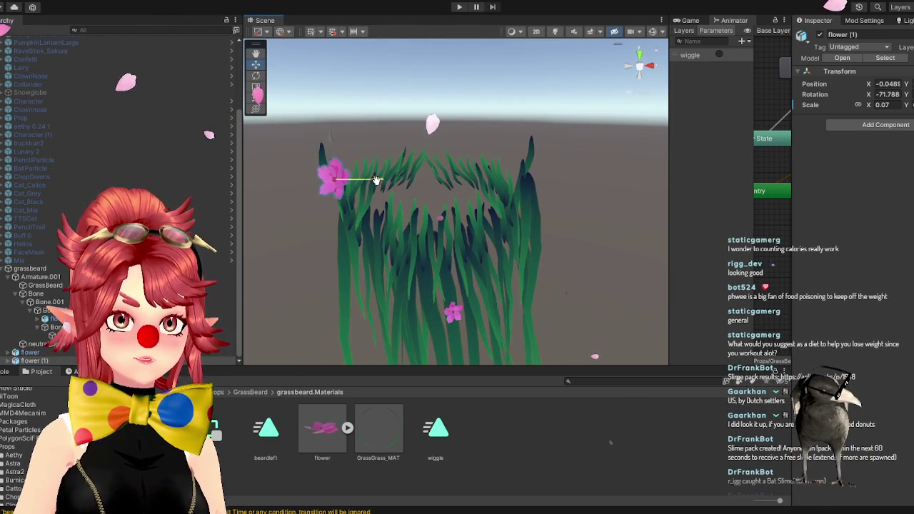
mouse_move(410, 184)
mouse_down()
mouse_move(418, 255)
mouse_move(465, 261)
mouse_move(474, 276)
mouse_up()
drag(429, 257, 443, 262)
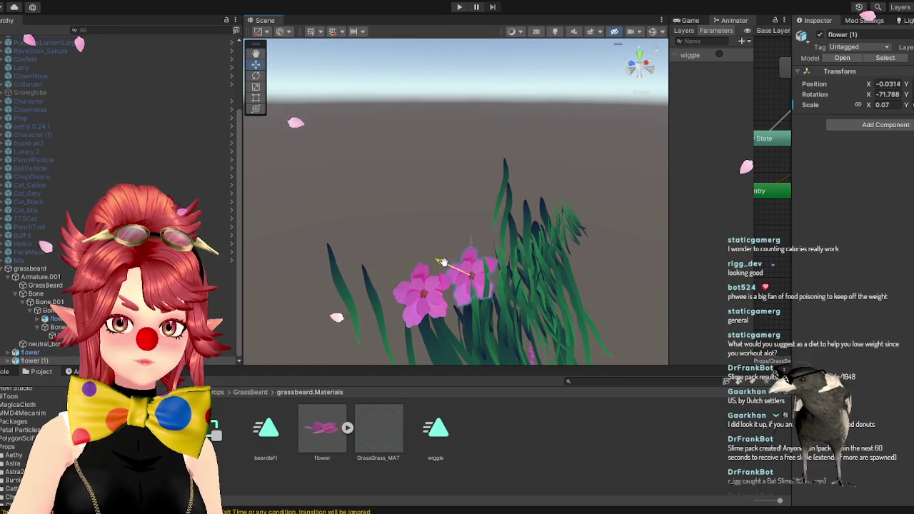
mouse_move(472, 318)
mouse_down()
mouse_move(429, 284)
mouse_move(414, 253)
mouse_up()
mouse_move(382, 145)
mouse_down()
mouse_move(386, 282)
mouse_move(427, 263)
mouse_move(428, 247)
mouse_move(425, 262)
mouse_move(469, 277)
mouse_move(405, 298)
mouse_move(378, 261)
mouse_move(419, 294)
mouse_move(419, 281)
mouse_move(473, 267)
mouse_move(490, 251)
mouse_move(476, 278)
mouse_move(451, 225)
mouse_up()
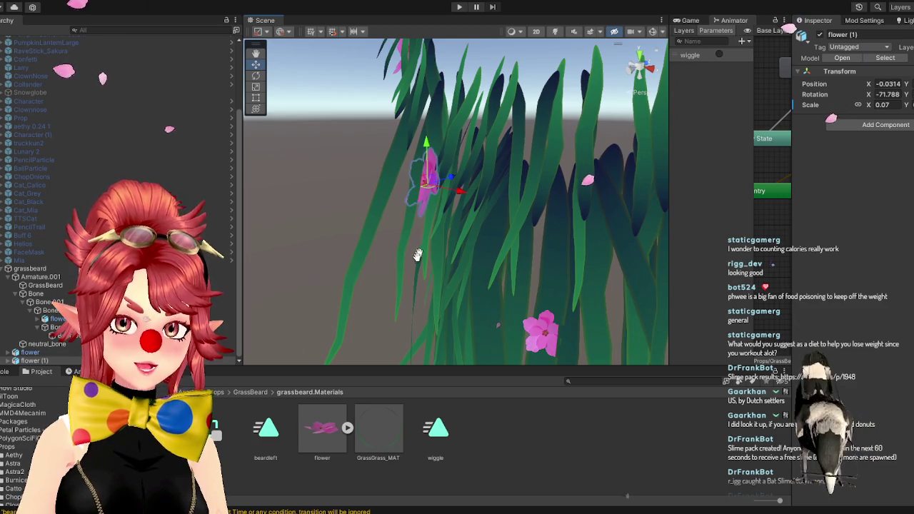
mouse_move(416, 258)
mouse_down()
mouse_move(490, 262)
mouse_move(437, 219)
mouse_move(417, 254)
mouse_move(436, 315)
mouse_move(468, 281)
mouse_move(498, 280)
mouse_move(503, 245)
mouse_up()
- Drag flower (1)'s Scale X from 0.07 down to 0.04 and collapse the Bone branch
drag(873, 106, 530, 195)
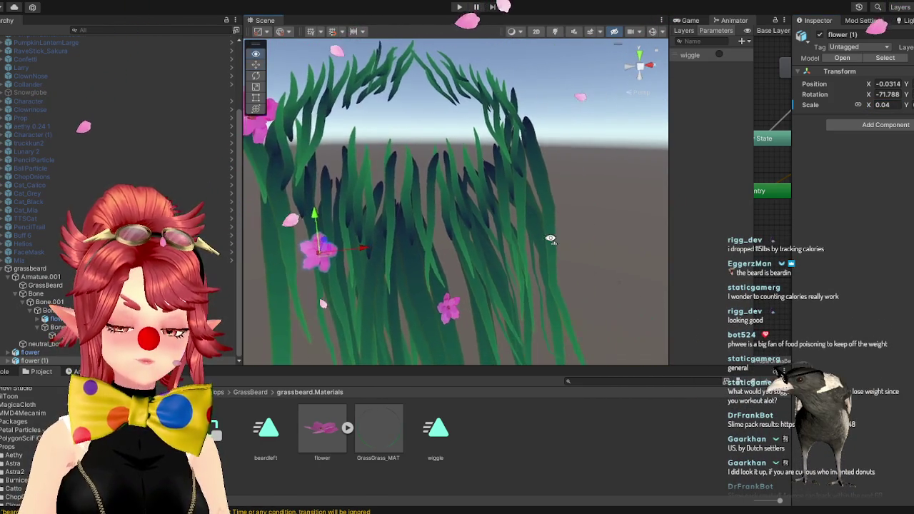
scroll(531, 215, up, 5)
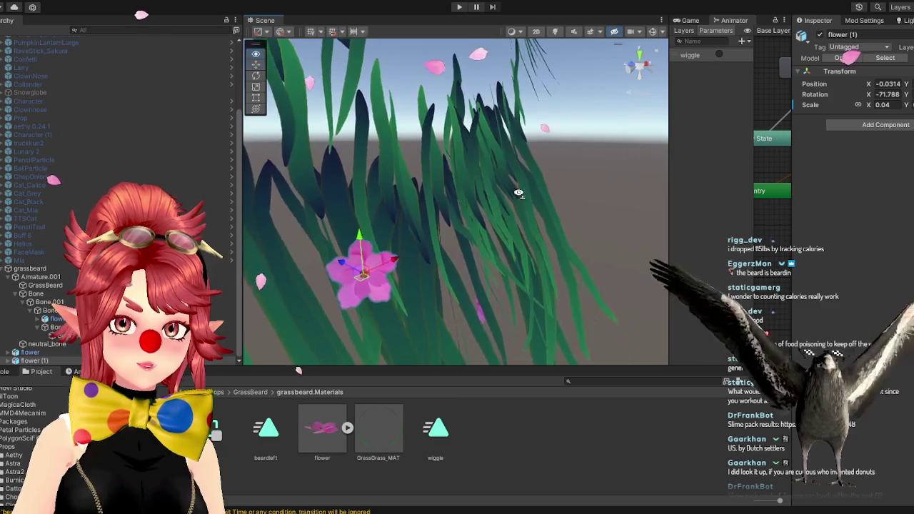
mouse_move(488, 190)
mouse_down()
mouse_move(338, 206)
mouse_move(429, 207)
mouse_move(473, 223)
mouse_move(502, 198)
mouse_move(418, 239)
mouse_move(396, 279)
mouse_move(388, 276)
mouse_up()
scroll(389, 276, down, 5)
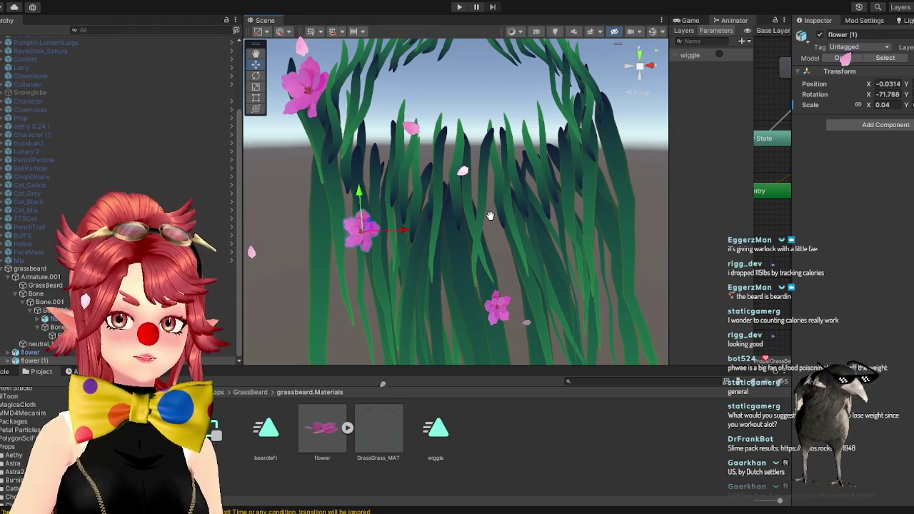
scroll(490, 216, up, 3)
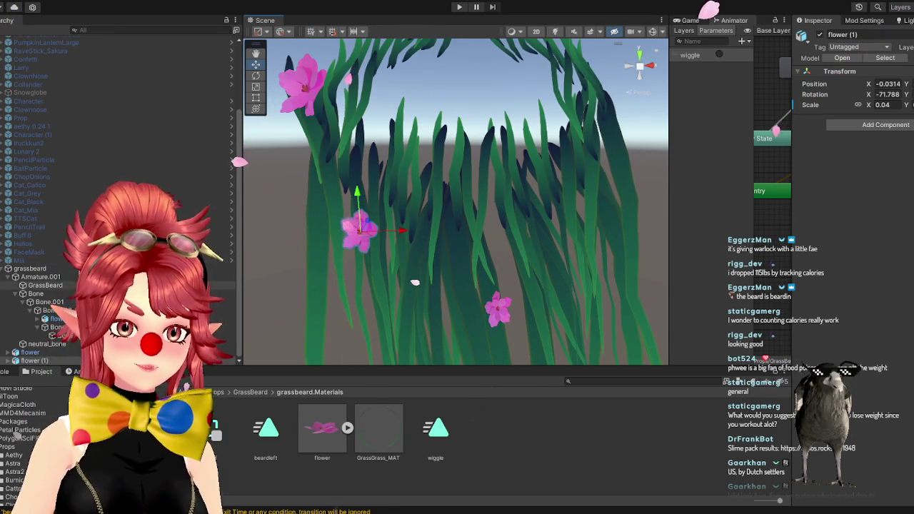
click(16, 293)
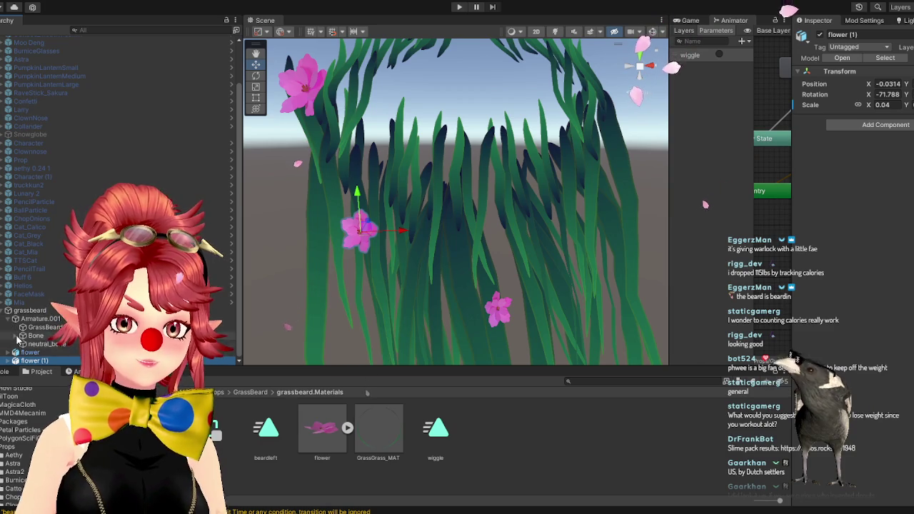
- Expand Bone.001 in the Hierarchy and frame flower (1) in the Scene view
click(30, 343)
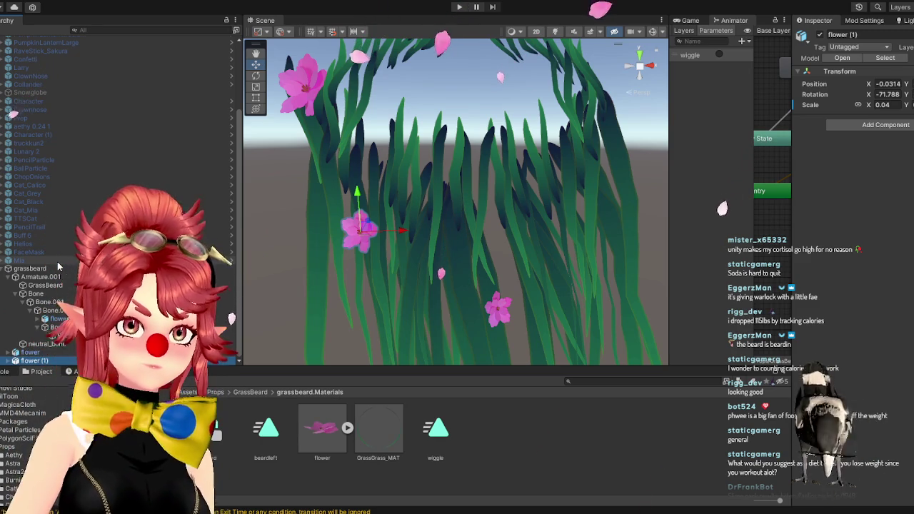
mouse_move(364, 280)
mouse_down()
mouse_move(350, 265)
mouse_move(343, 274)
mouse_up()
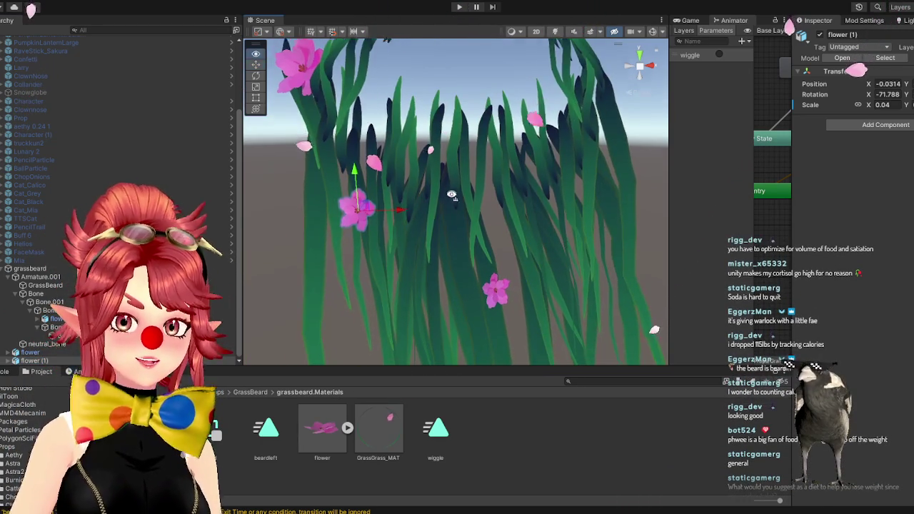
drag(414, 233, 507, 179)
key(f)
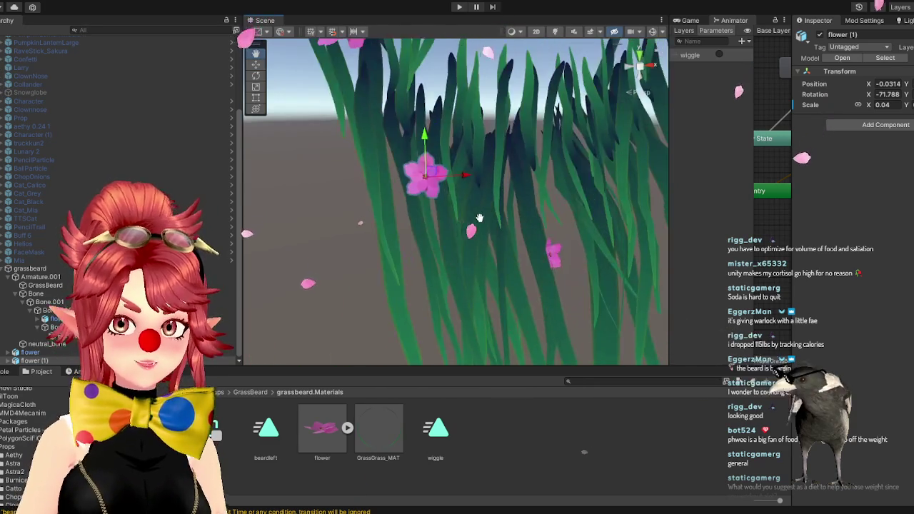
mouse_move(443, 234)
mouse_down()
mouse_move(561, 240)
mouse_move(321, 257)
mouse_move(455, 285)
mouse_move(544, 180)
mouse_move(553, 101)
mouse_up()
scroll(456, 285, down, 5)
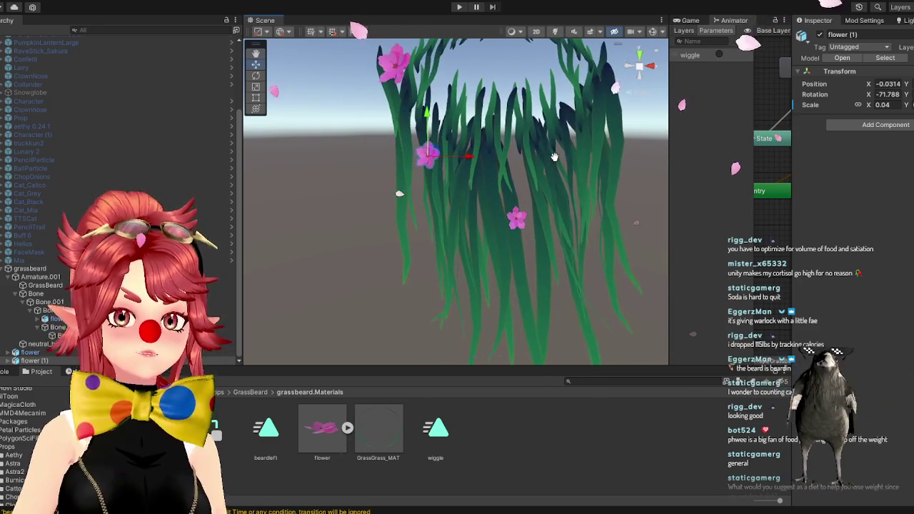
scroll(558, 150, up, 2)
- Frame the flowered beard and duplicate flower (1) into flower (2)
mouse_move(542, 155)
mouse_down()
mouse_move(483, 200)
mouse_move(466, 196)
mouse_up()
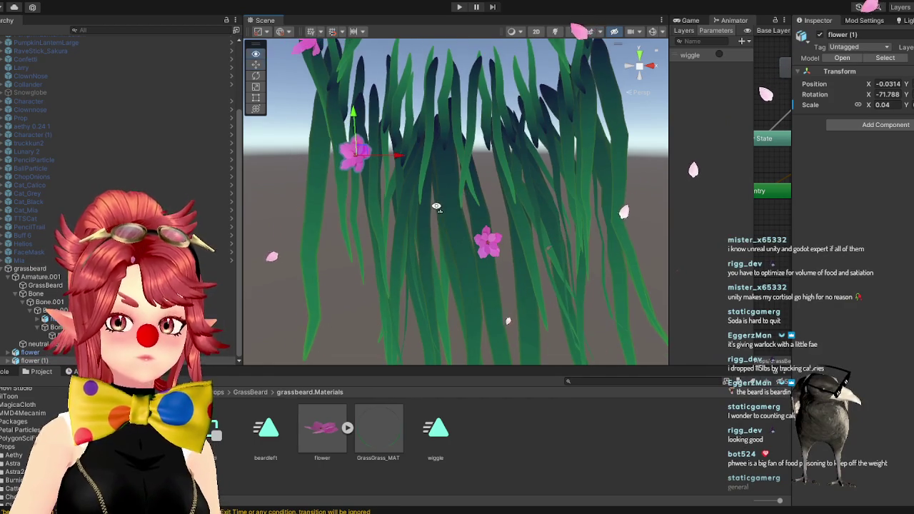
scroll(464, 193, down, 5)
drag(461, 170, 464, 182)
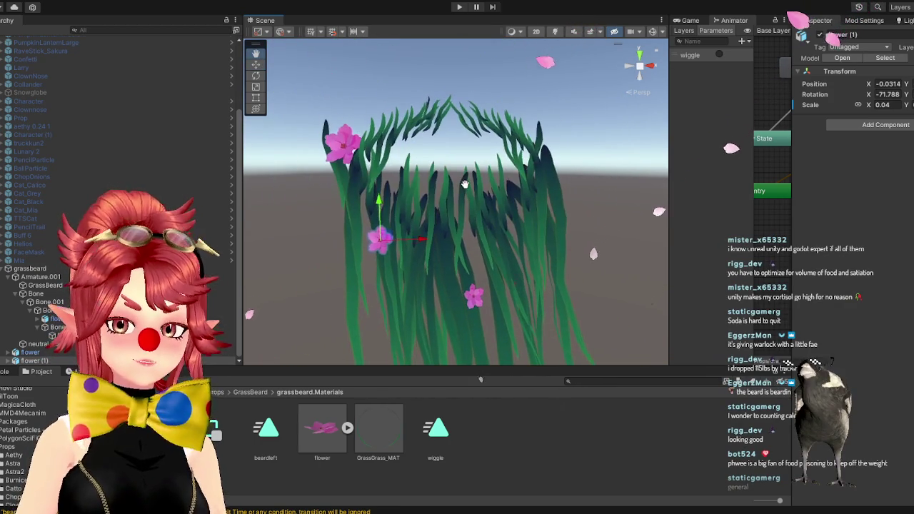
drag(483, 229, 464, 238)
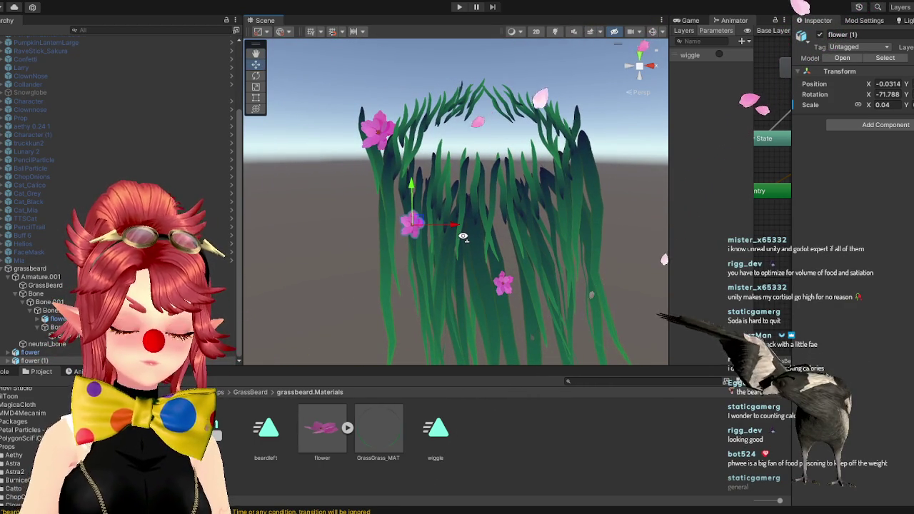
key(ctrl+d)
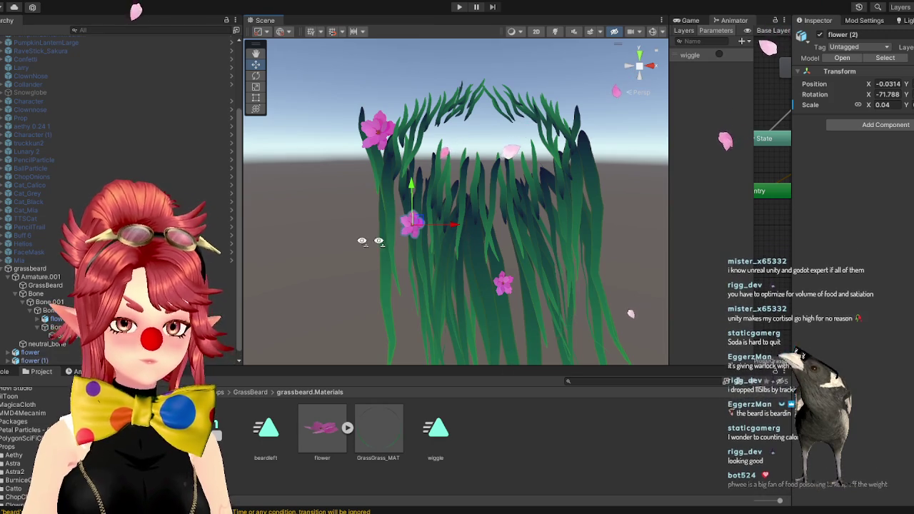
- Move flower (2) to the beard's right side at X 0.0494 and check its placement
mouse_move(452, 224)
mouse_down()
mouse_move(604, 221)
mouse_move(581, 301)
mouse_move(525, 303)
mouse_up()
scroll(525, 303, up, 5)
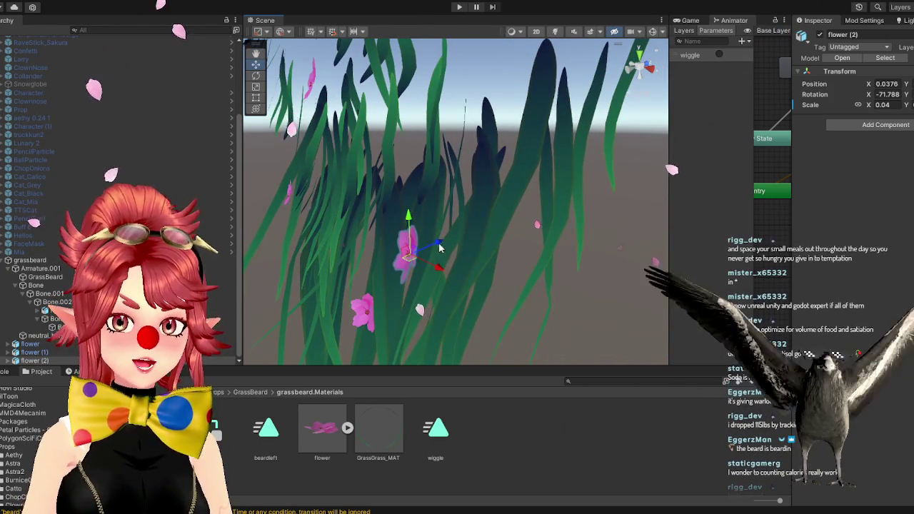
drag(438, 243, 476, 233)
mouse_move(447, 207)
mouse_down()
mouse_move(446, 106)
mouse_move(429, 178)
mouse_move(444, 244)
mouse_move(428, 278)
mouse_move(481, 269)
mouse_up()
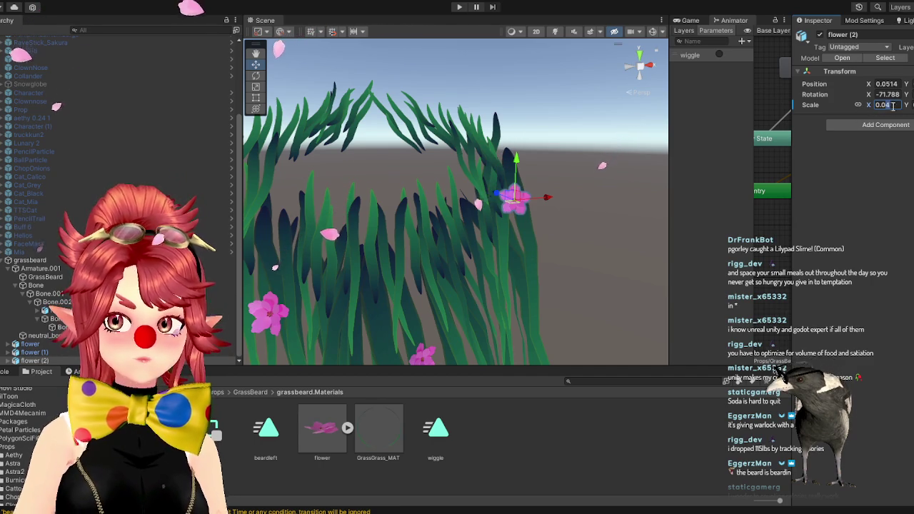
mouse_move(428, 187)
mouse_down()
mouse_move(488, 295)
mouse_move(505, 293)
mouse_up()
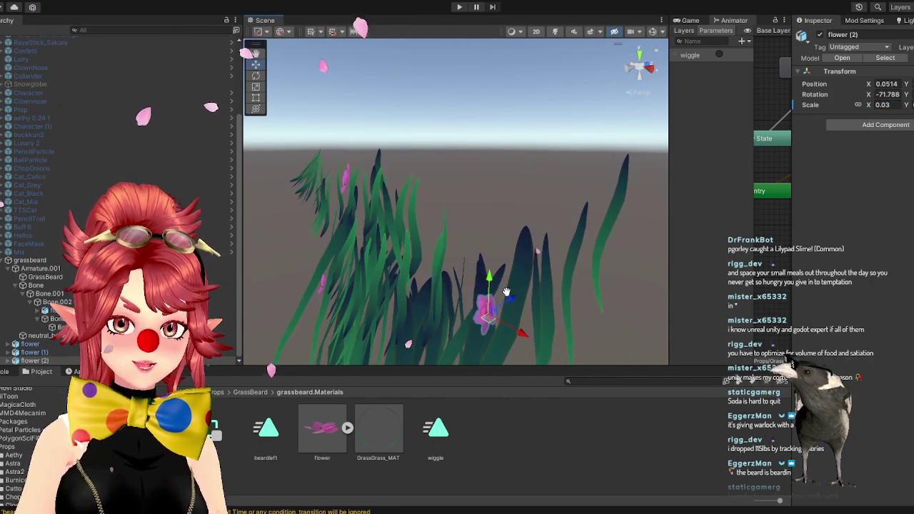
drag(423, 285, 504, 262)
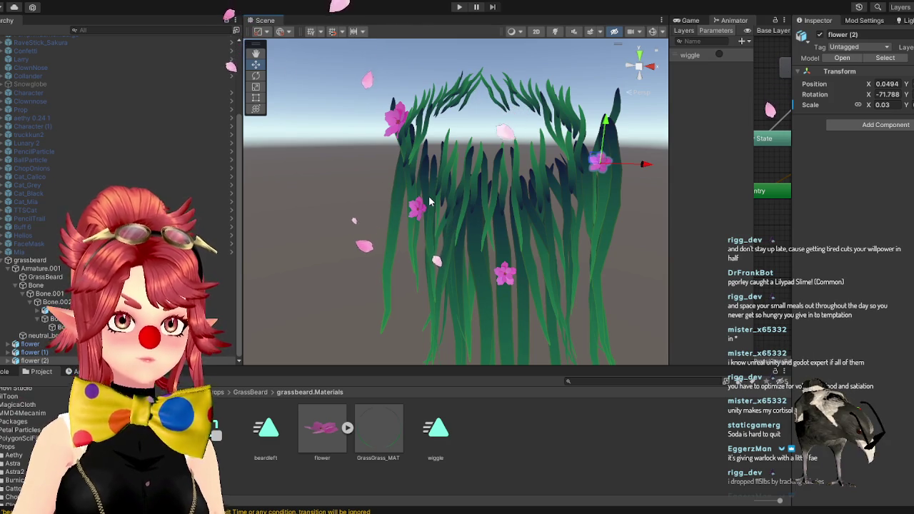
mouse_move(565, 228)
mouse_down()
mouse_move(561, 282)
mouse_move(542, 279)
mouse_up()
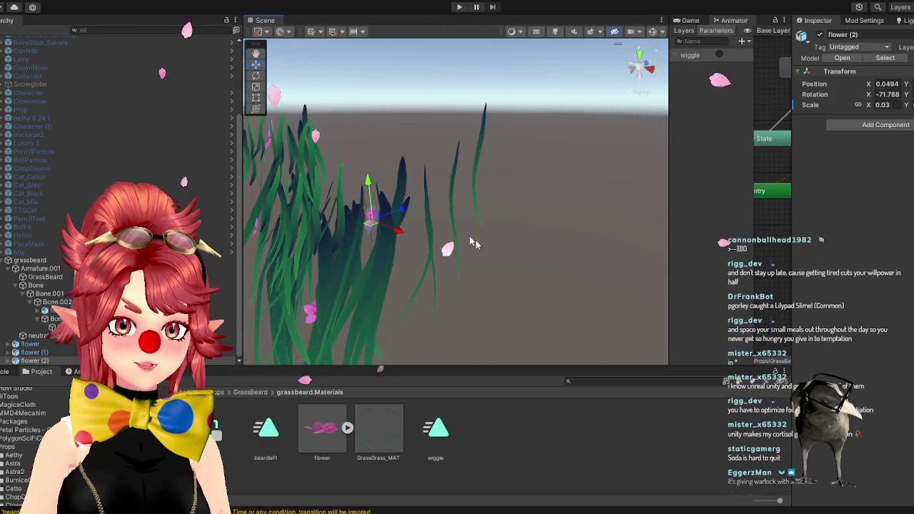
key(f)
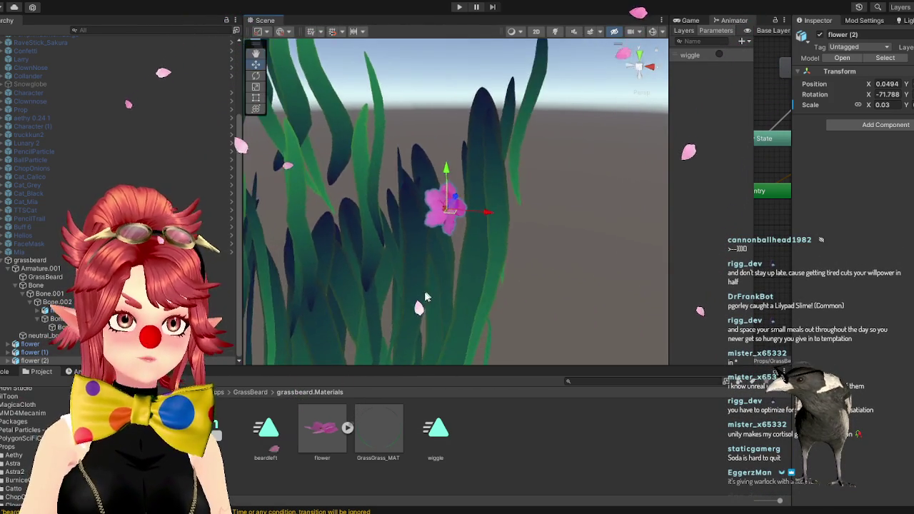
scroll(414, 303, down, 5)
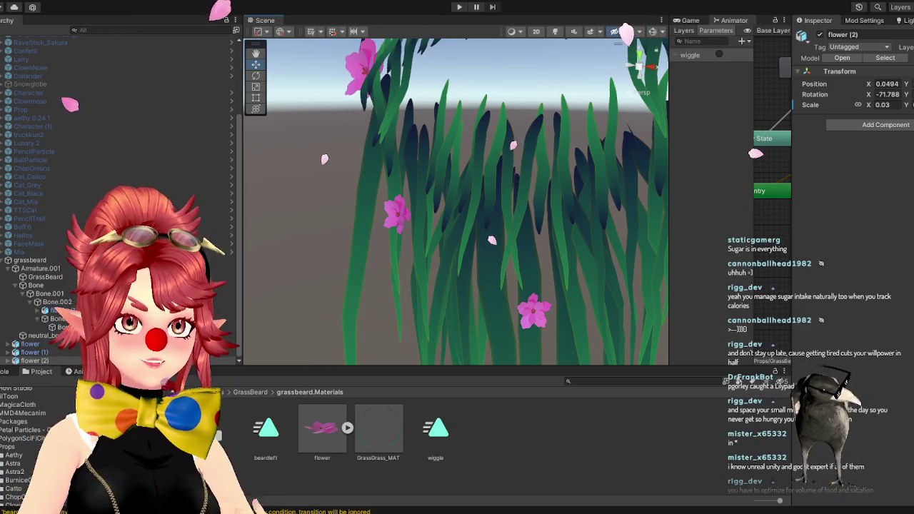
scroll(537, 136, down, 2)
drag(538, 136, 482, 230)
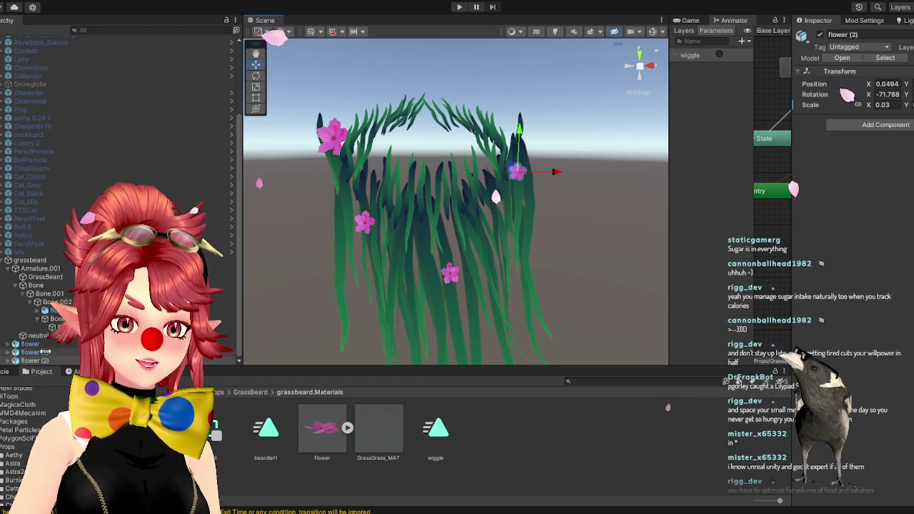
click(36, 345)
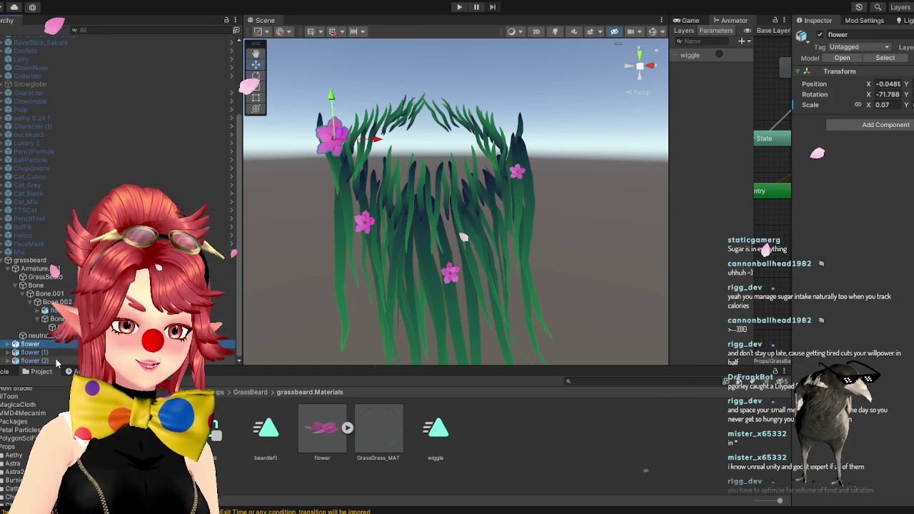
click(55, 360)
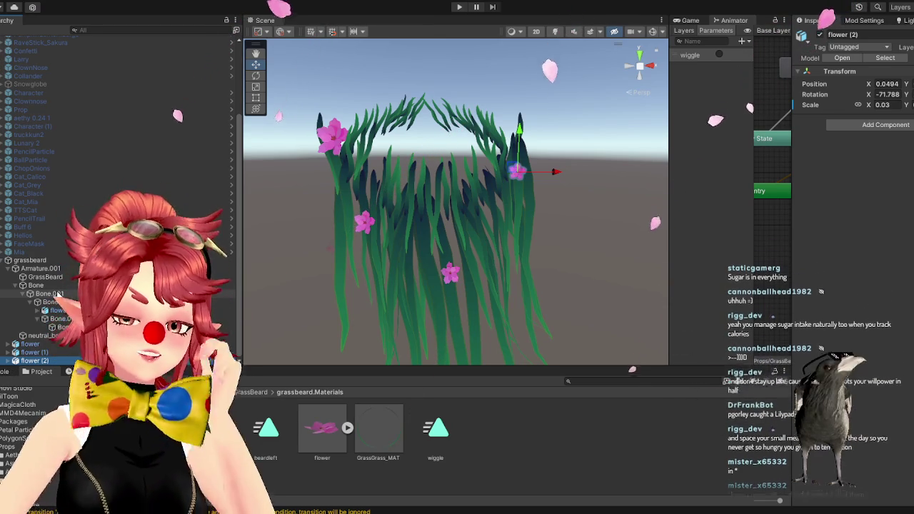
mouse_move(464, 215)
mouse_down()
mouse_move(512, 265)
mouse_move(447, 273)
mouse_move(406, 297)
mouse_up()
- Activate the Rotate tool on flower (2) and orbit around the beard to view it
key(e)
click(450, 227)
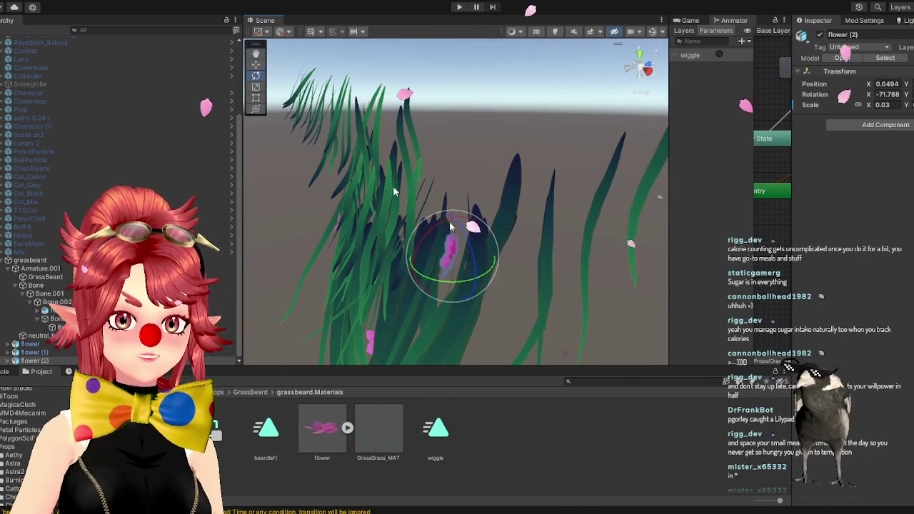
mouse_move(473, 291)
mouse_down()
mouse_move(492, 292)
mouse_move(418, 322)
mouse_up()
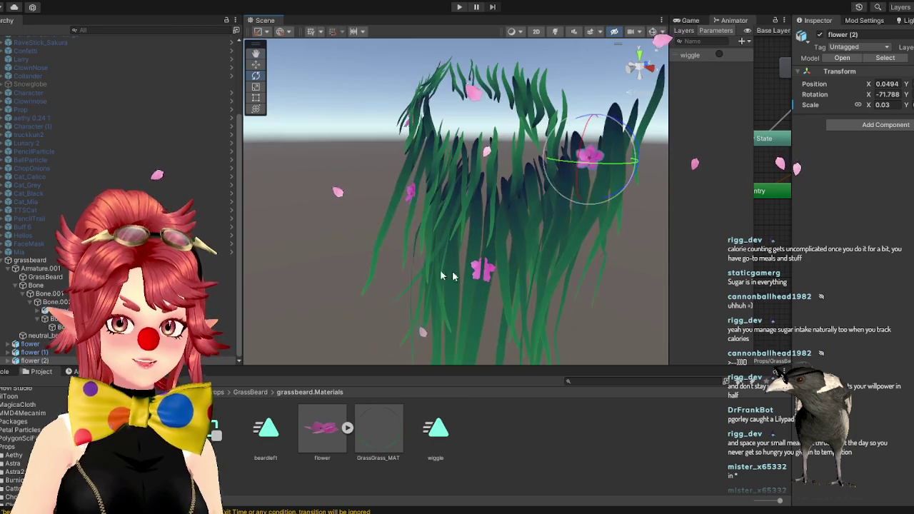
mouse_move(420, 265)
mouse_down()
mouse_move(446, 222)
mouse_move(543, 243)
mouse_move(569, 259)
mouse_up()
scroll(503, 232, down, 3)
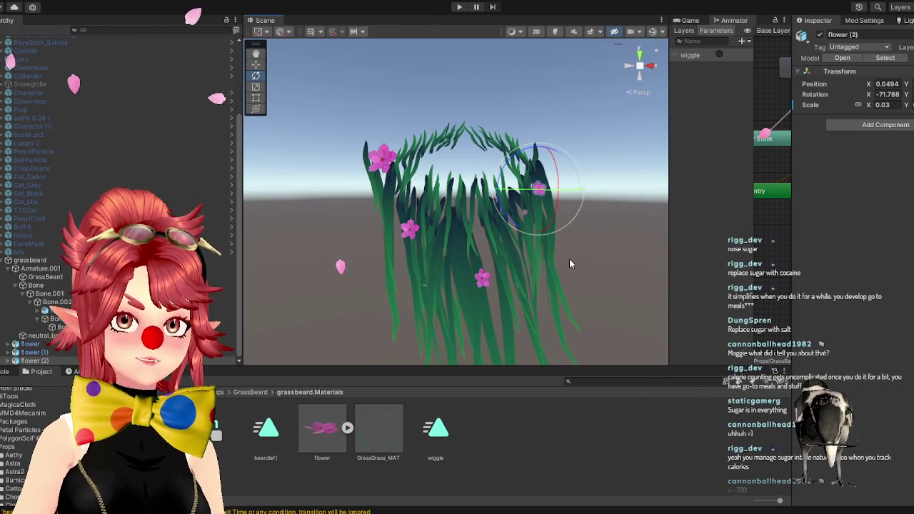
mouse_move(503, 272)
mouse_down()
mouse_move(483, 270)
mouse_move(503, 267)
mouse_move(493, 260)
mouse_move(468, 263)
mouse_up()
scroll(507, 266, up, 5)
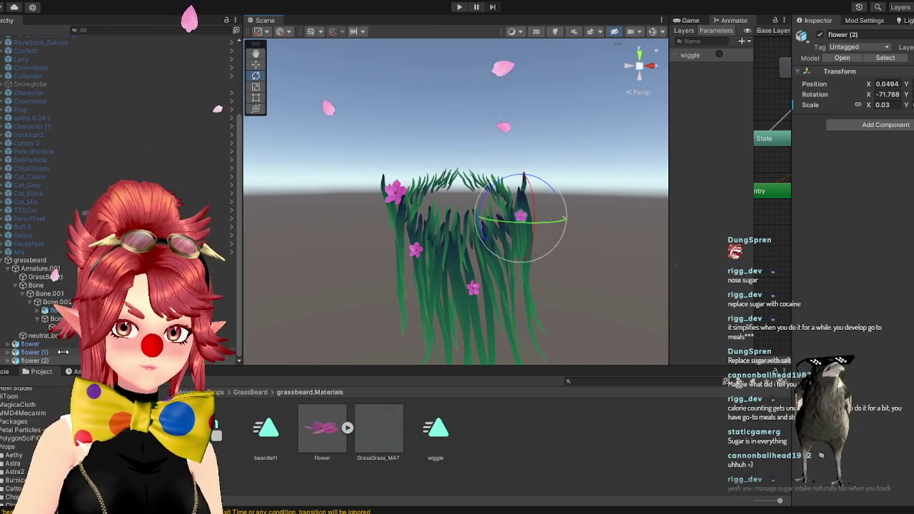
mouse_move(464, 264)
mouse_down()
mouse_move(499, 270)
mouse_move(492, 247)
mouse_up()
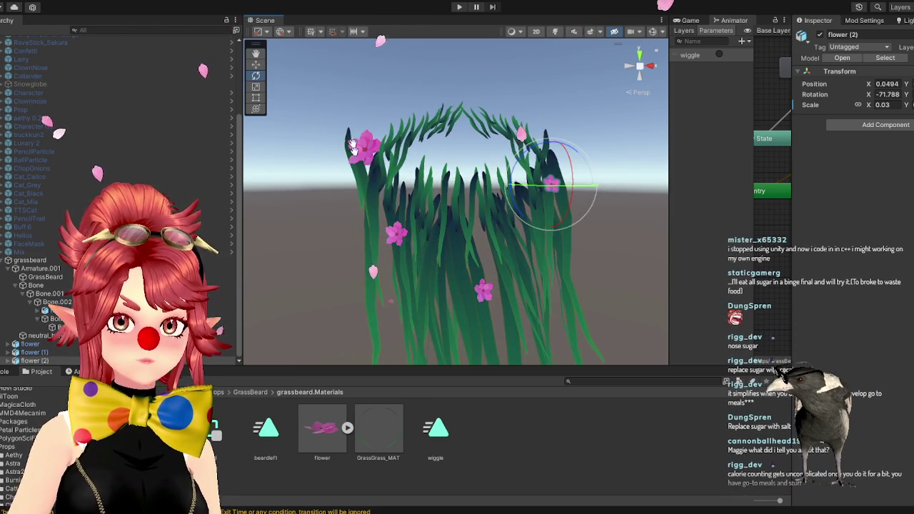
drag(384, 213, 545, 300)
scroll(496, 294, up, 3)
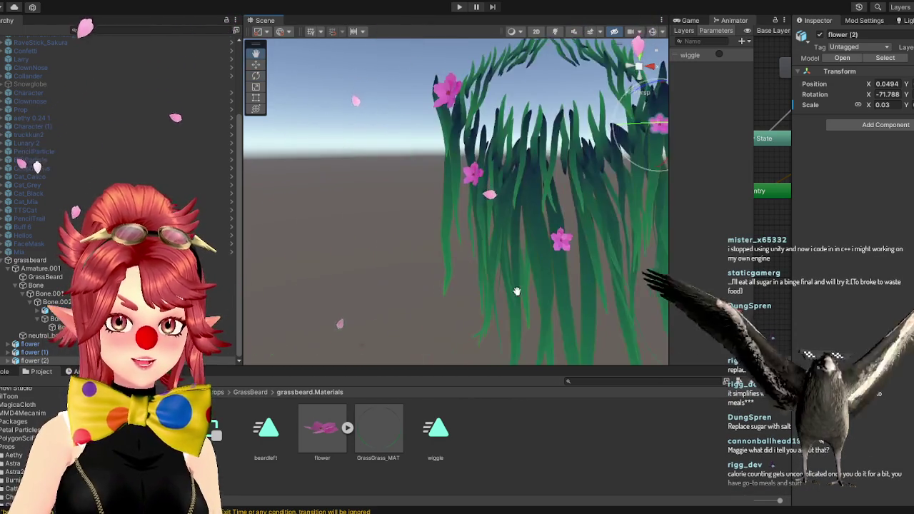
scroll(496, 294, down, 3)
alt+drag(500, 289, 507, 283)
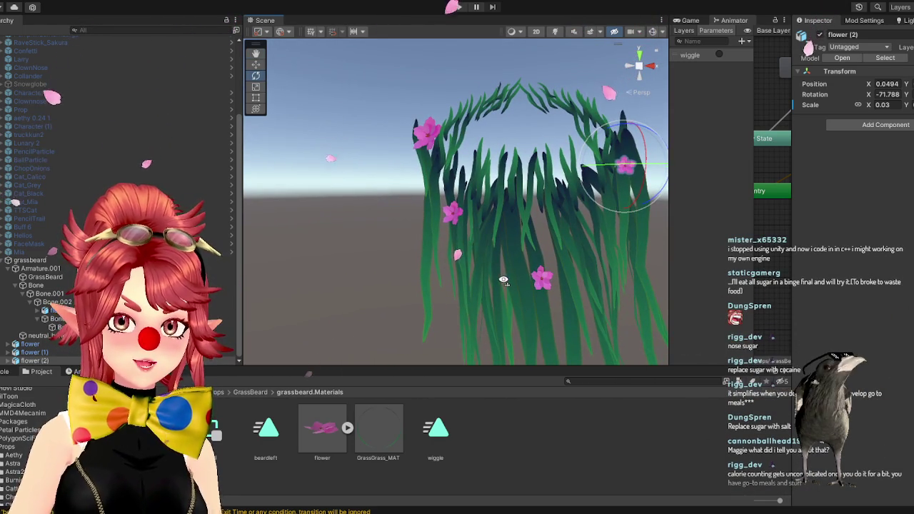
- Duplicate the three flowers, extract flower.glb's materials, and raise the Petal material's Brightness
shift+click(57, 345)
key(ctrl+d)
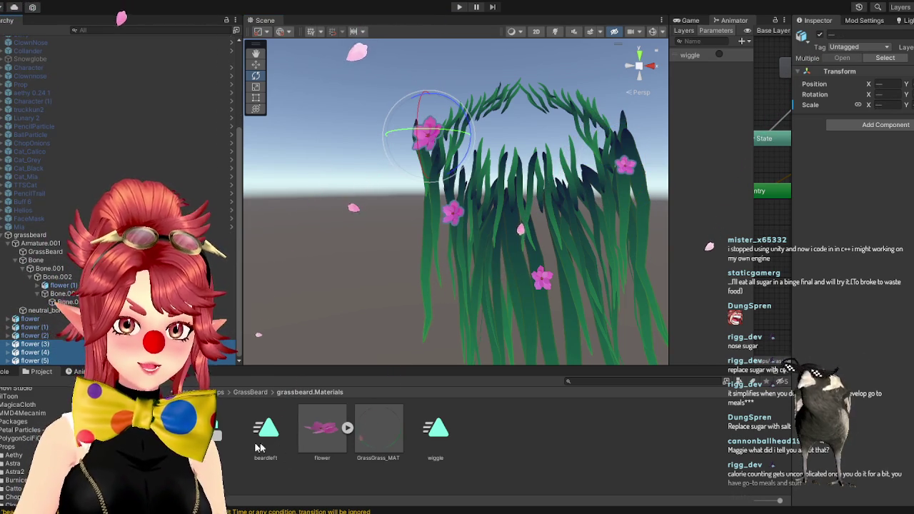
click(325, 439)
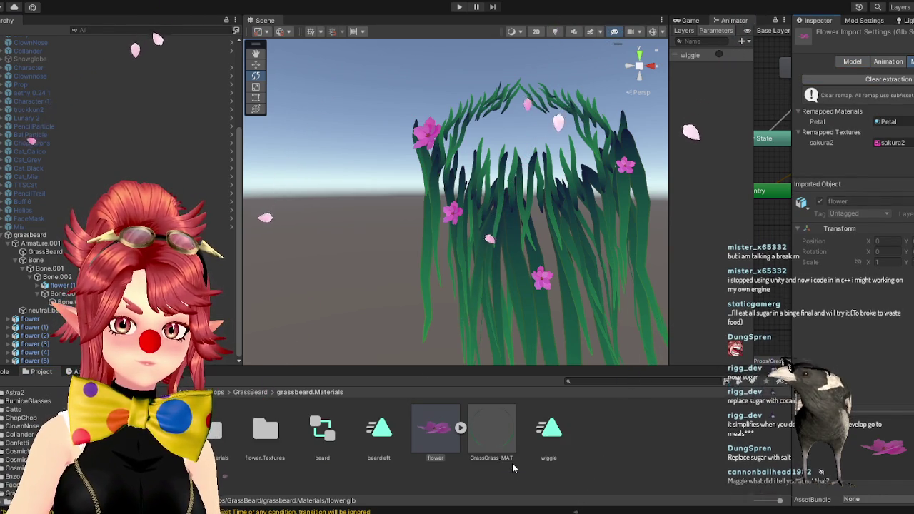
click(886, 80)
click(62, 344)
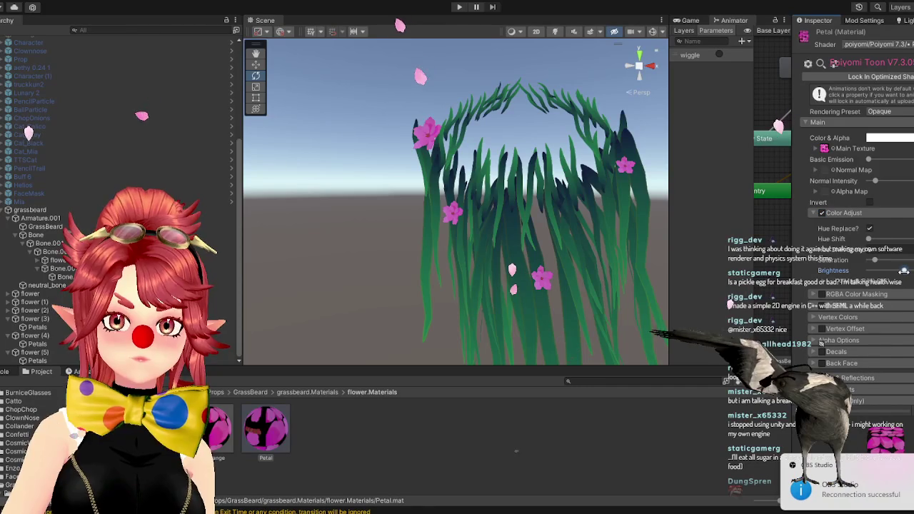
drag(905, 271, 908, 272)
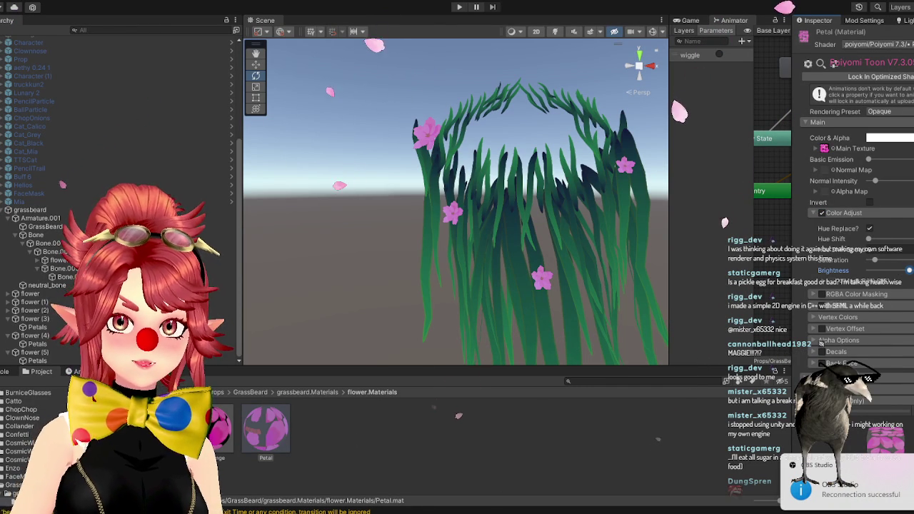
- Shift flowers (3)–(5) right across the beard and expand Petal Orange's Main settings
click(220, 428)
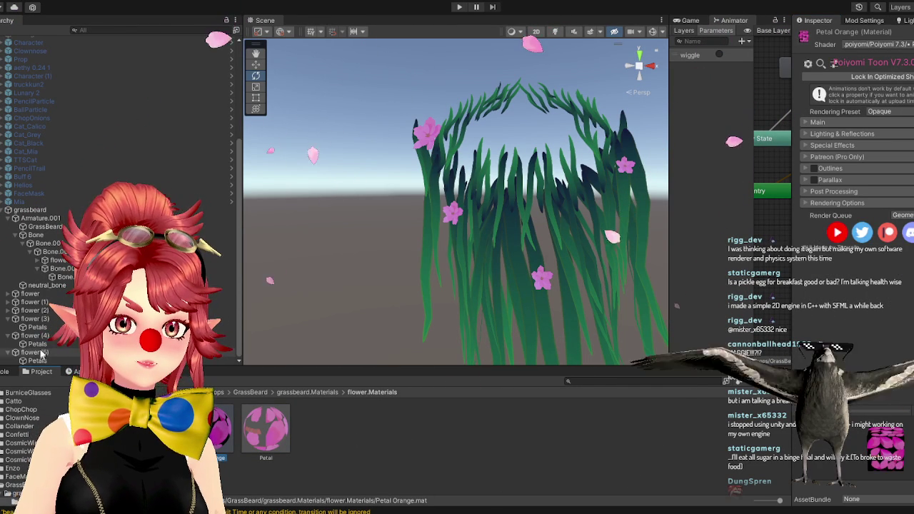
click(34, 352)
ctrl+click(34, 336)
ctrl+click(34, 319)
click(255, 64)
drag(486, 218, 525, 228)
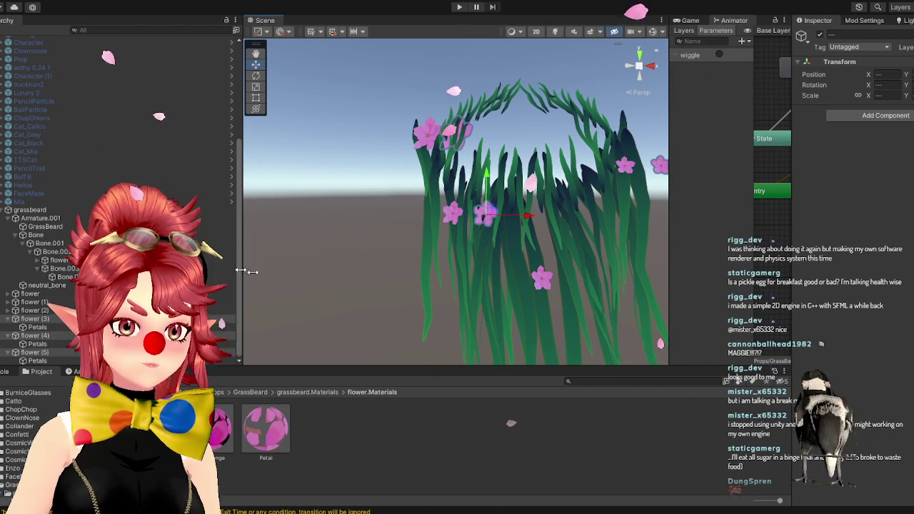
click(218, 429)
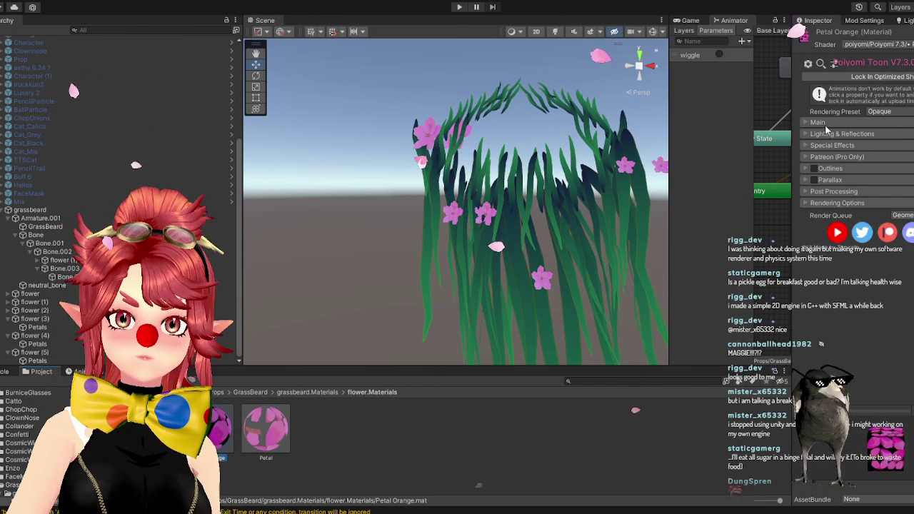
click(825, 125)
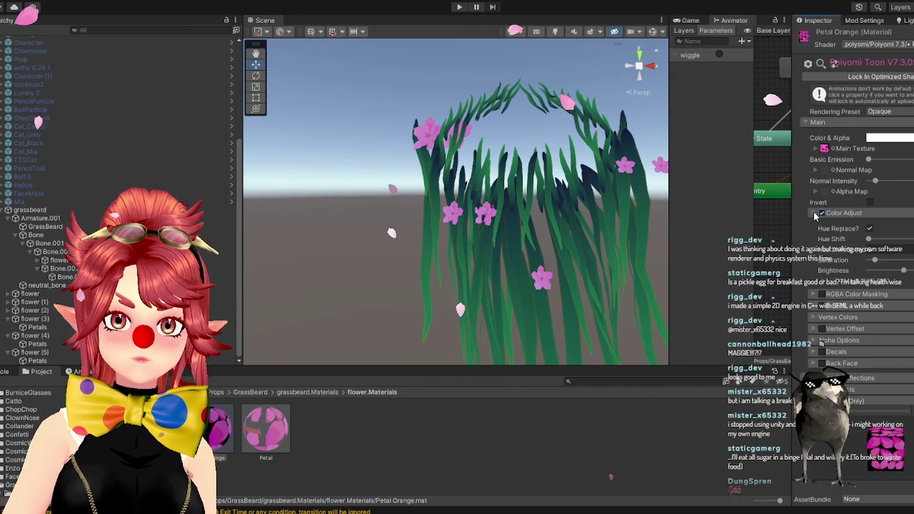